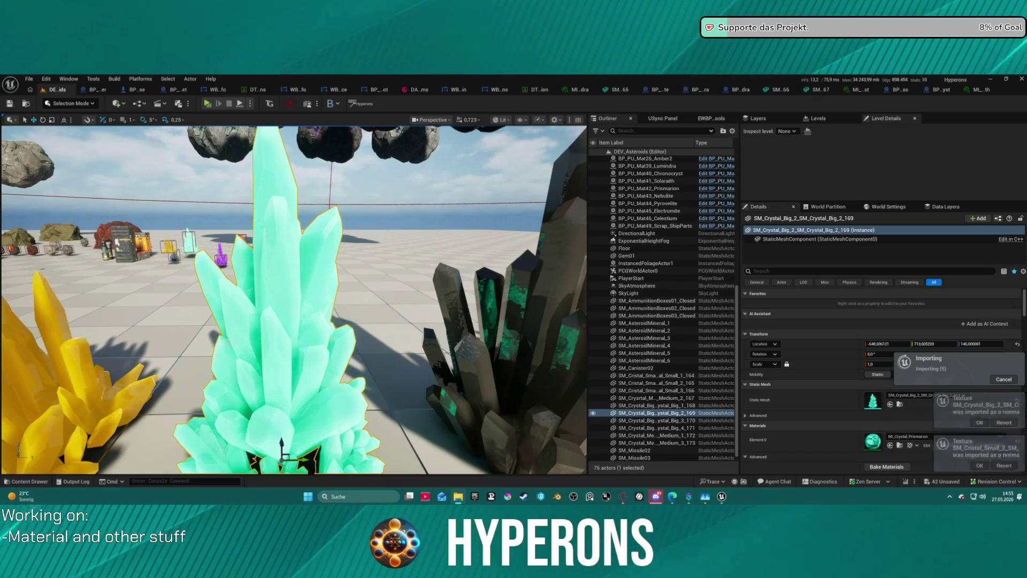
Step: Dismiss the normal-map texture import notice
click(979, 422)
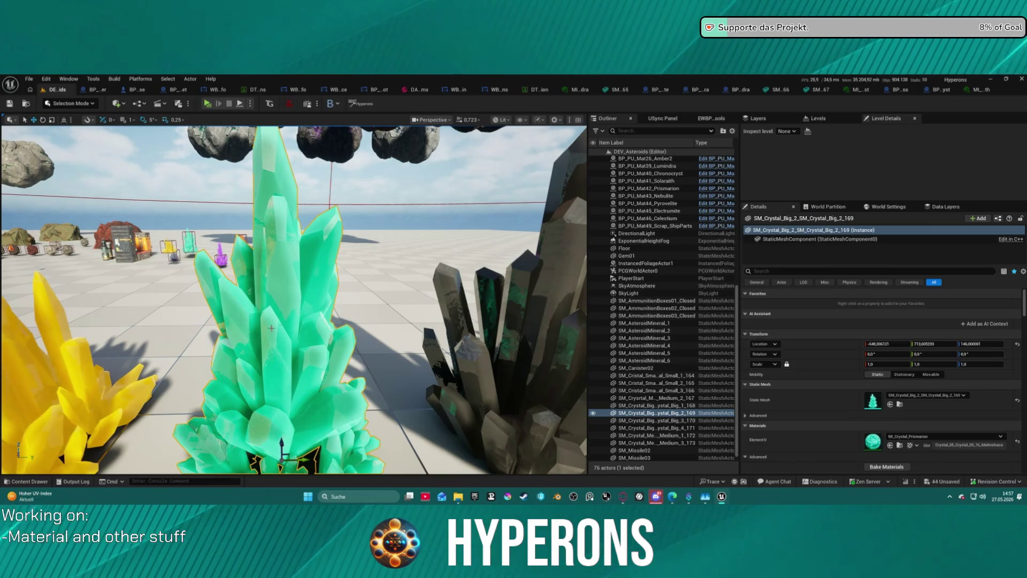
drag(271, 327, 102, 337)
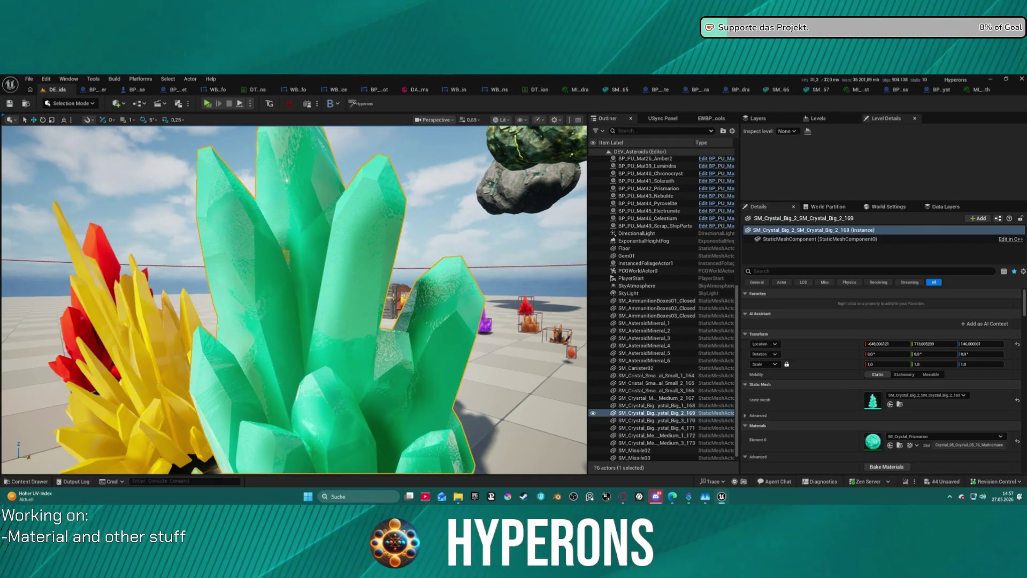
key(f)
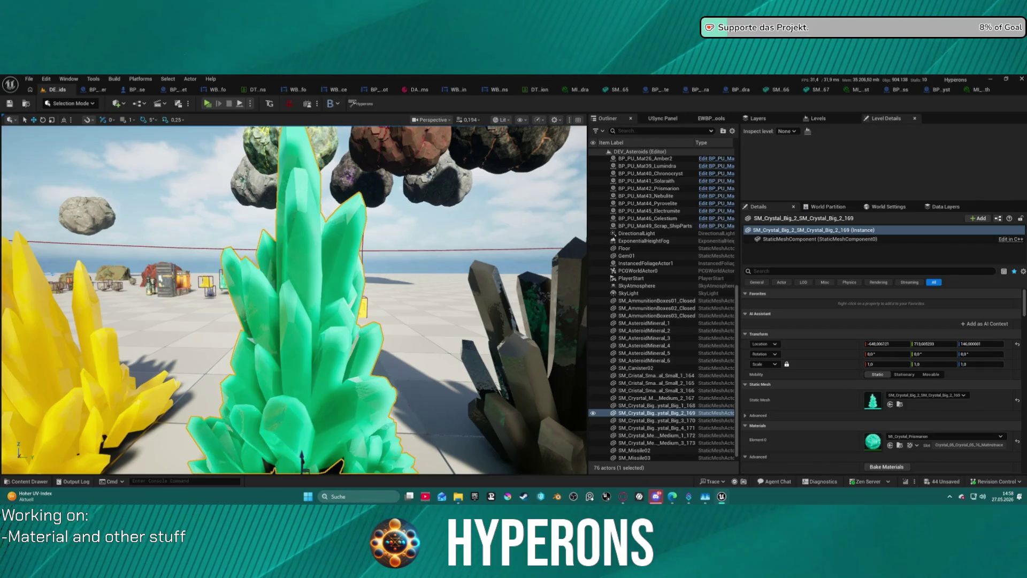
drag(303, 457, 327, 472)
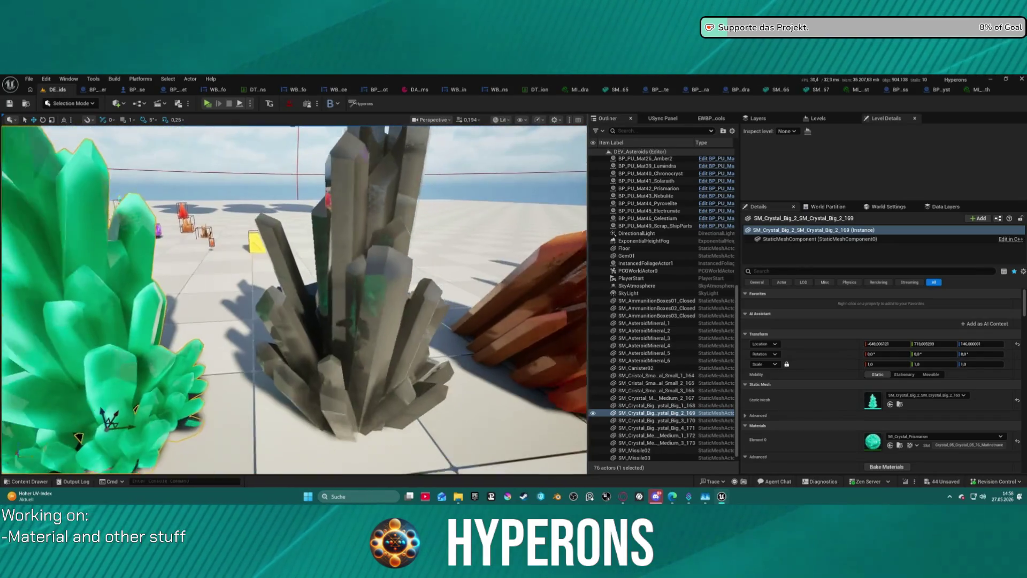
Step: Tour the red, yellow and green crystals, then select the dark grey crystal SM_Crystal_Big_3_170
mouse_move(328, 473)
mouse_down()
mouse_move(316, 469)
mouse_move(345, 471)
mouse_up()
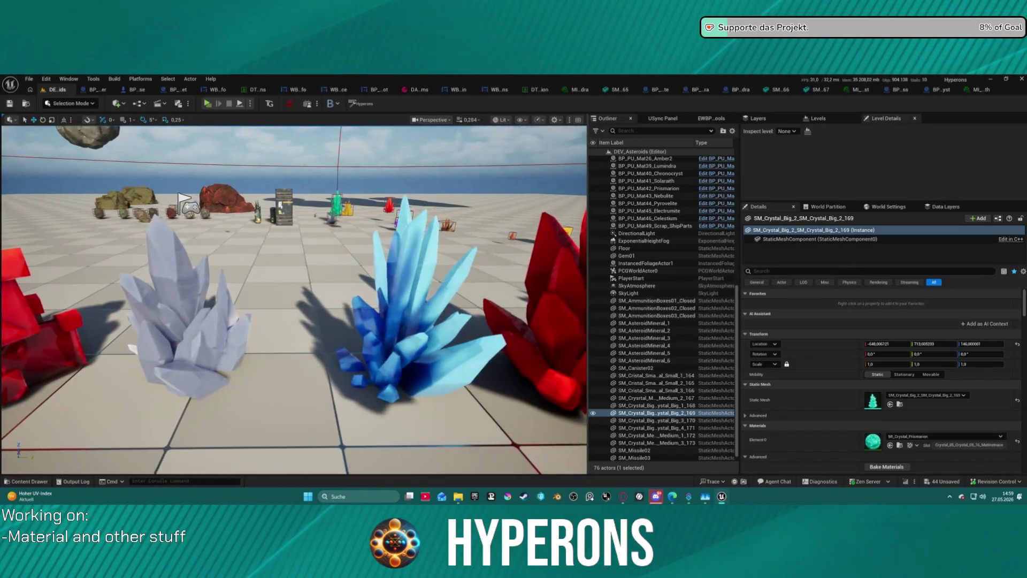
drag(345, 472, 430, 471)
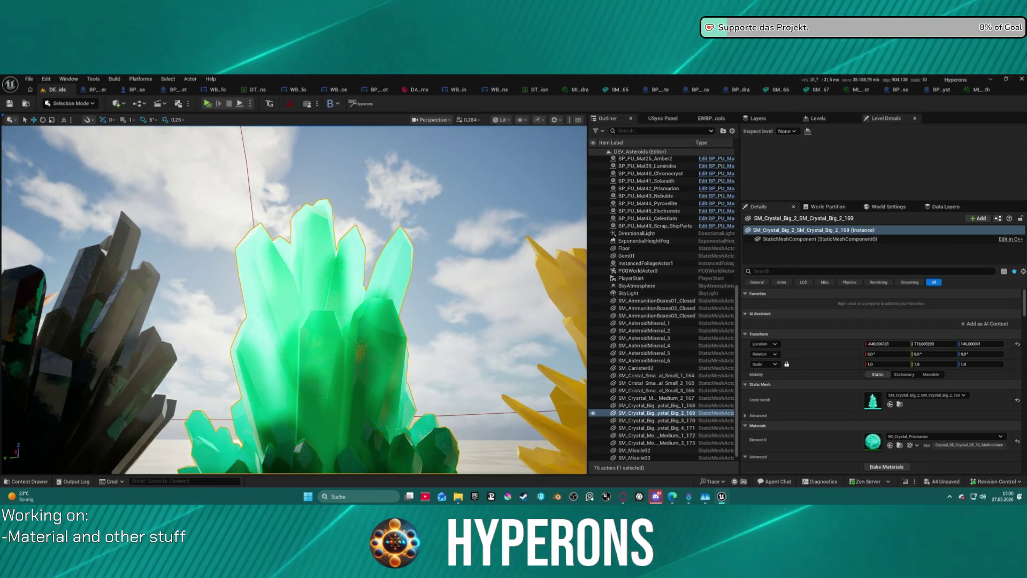
key(f)
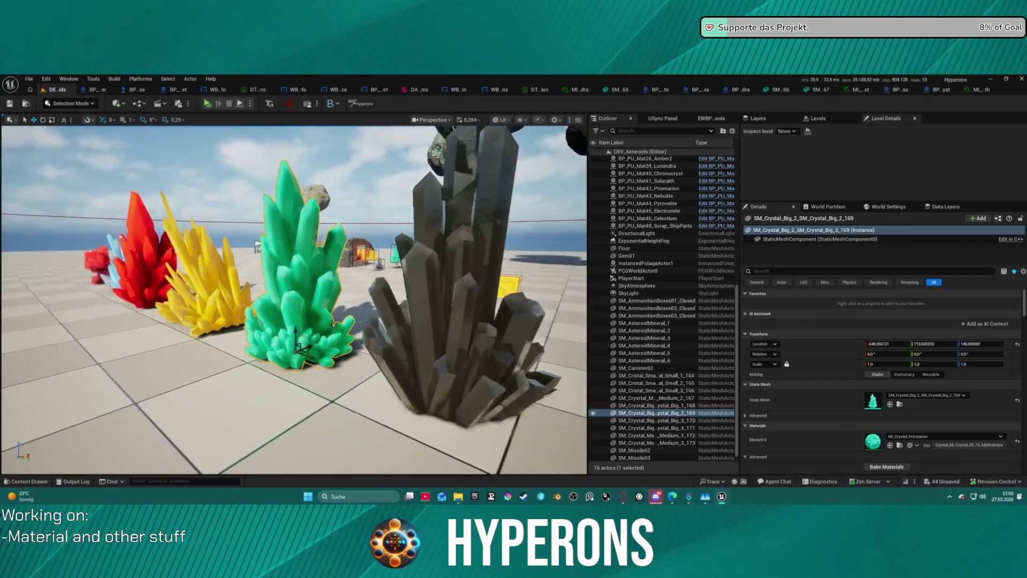
scroll(295, 299, up, 10)
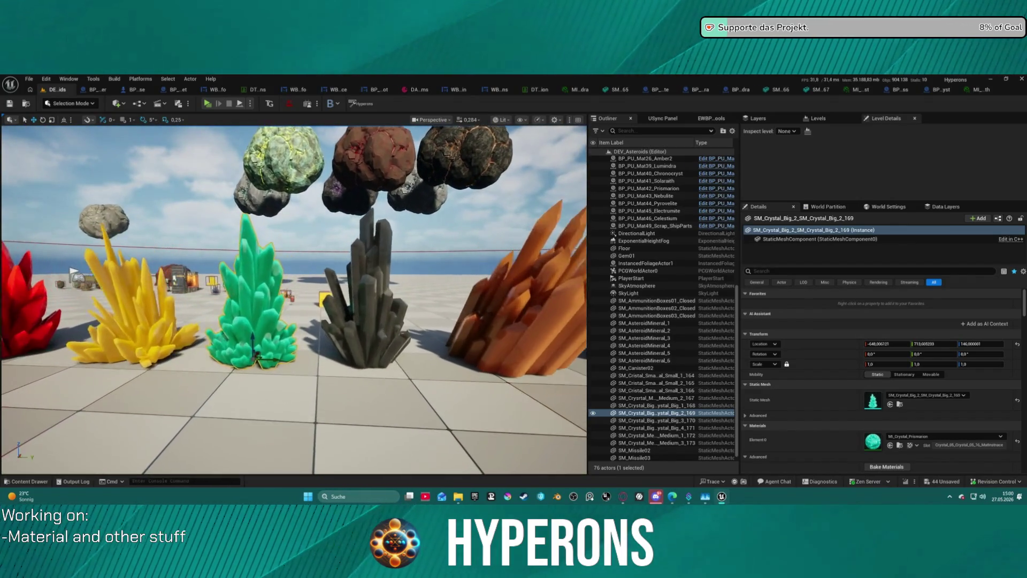
scroll(382, 293, down, 8)
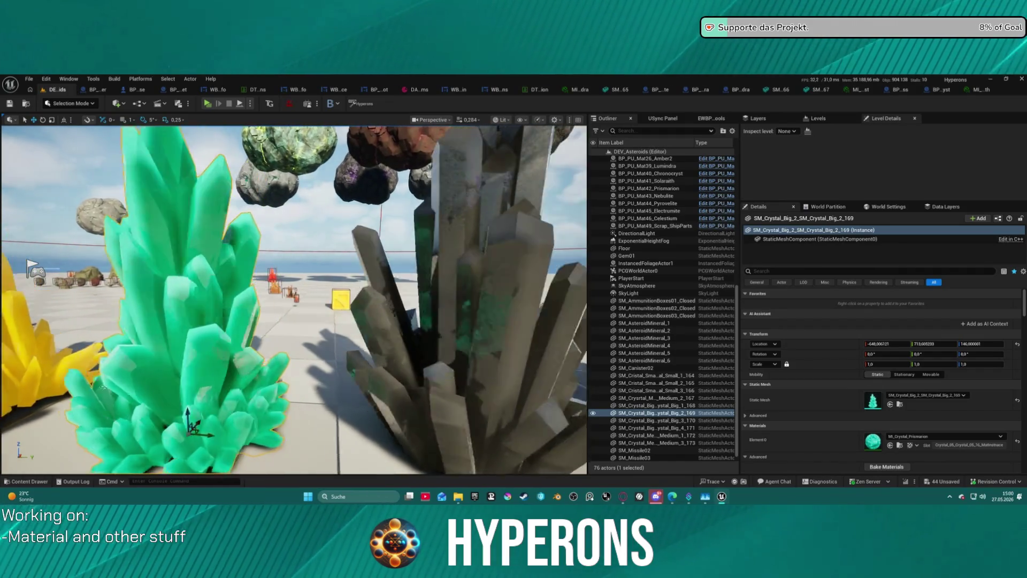
click(383, 293)
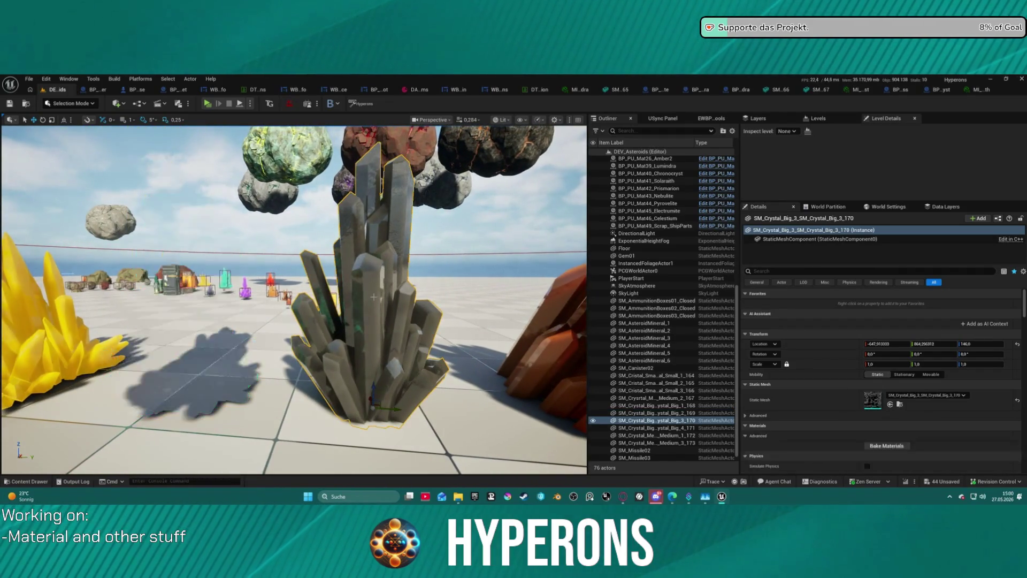
Step: Scroll the Details panel to reach SM_Crystal_Big_3_170's material slot for MI_Crystal_Nebulite
scroll(382, 293, up, 4)
scroll(382, 293, up, 2)
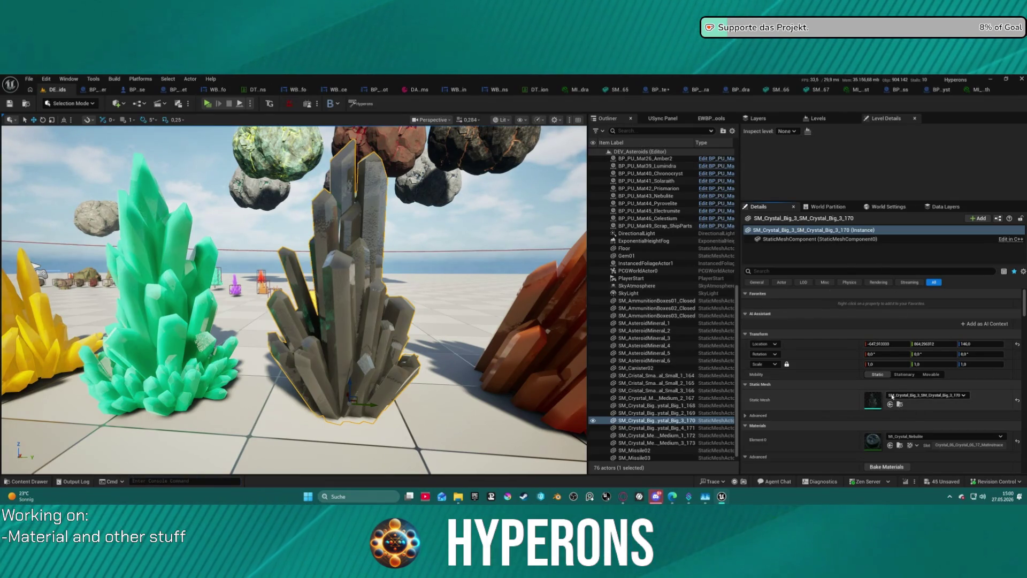
Step: Fly around the crystals to inspect the dark grey crystal rendering with MI_Crystal_Nebulite
key(w)
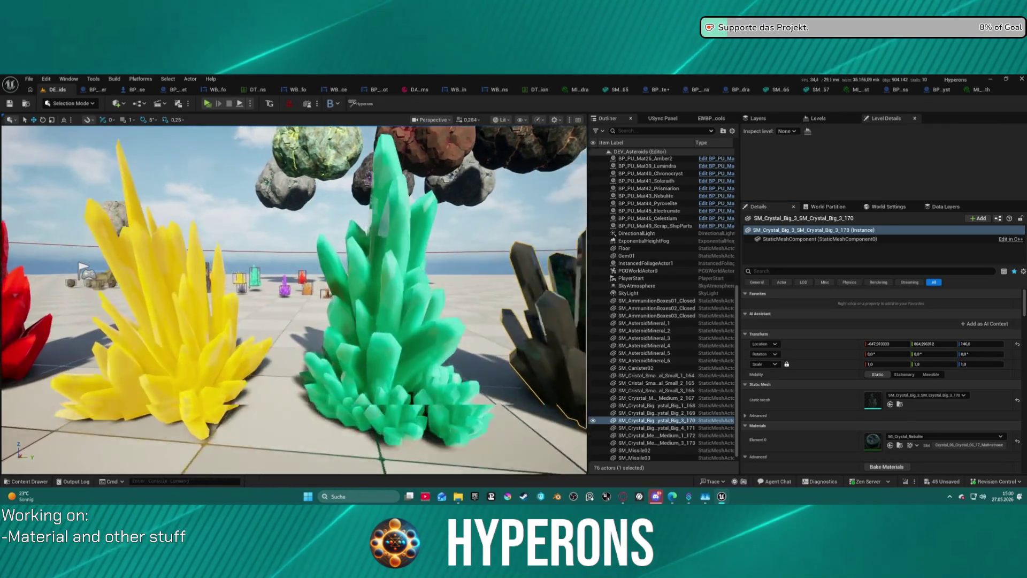
key(w)
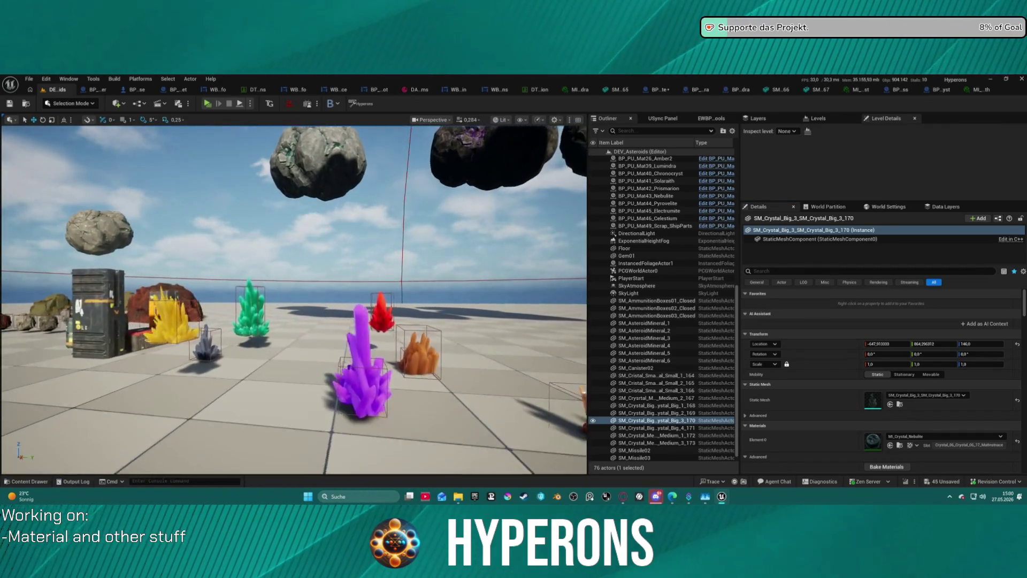
key(w)
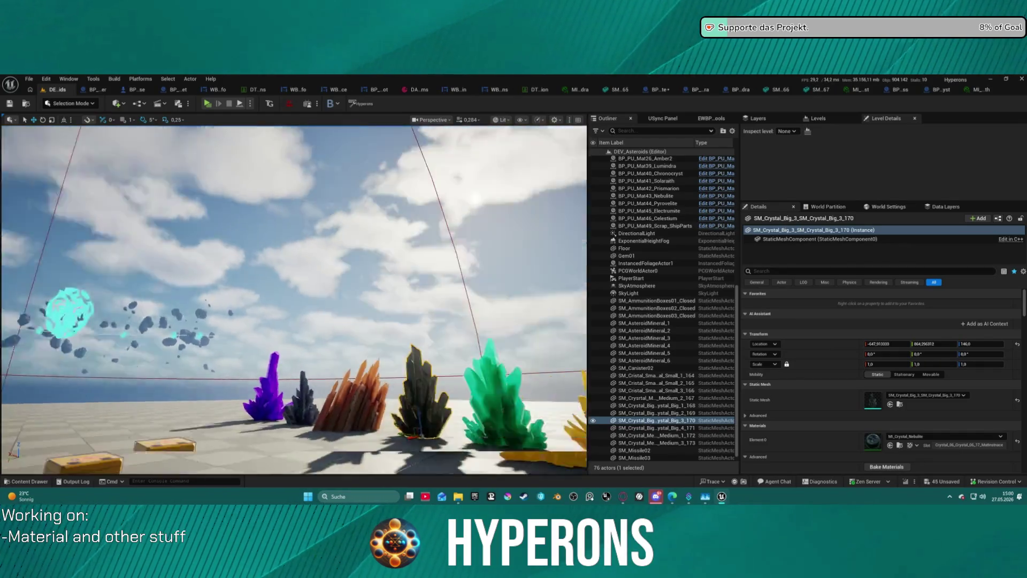
key(s)
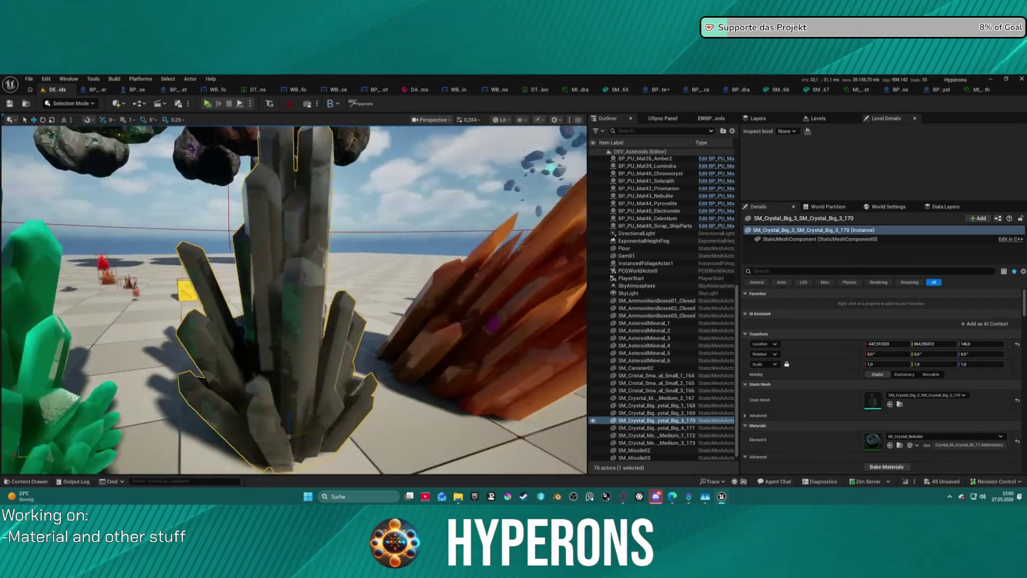
key(w)
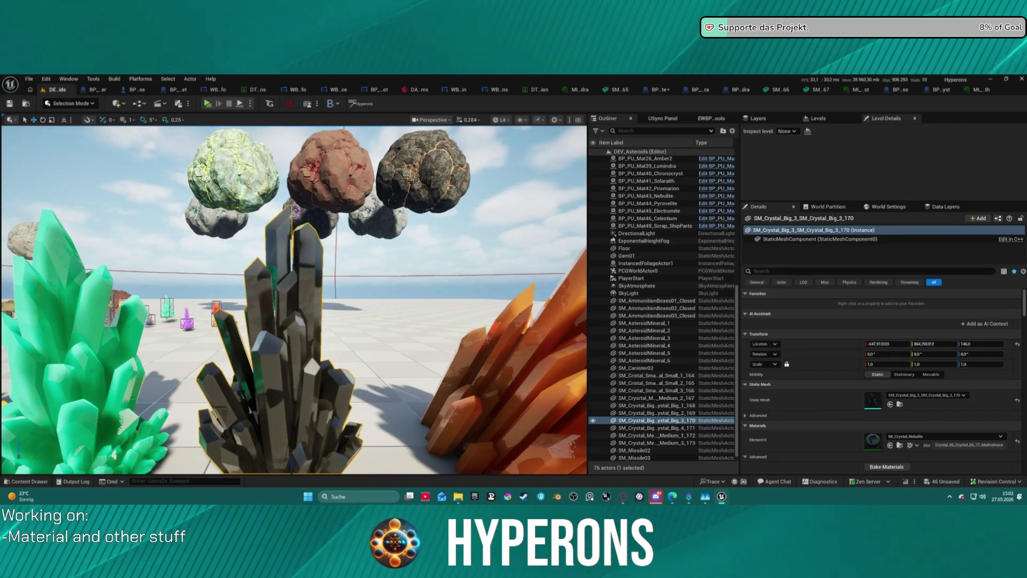
scroll(294, 300, up, 3)
scroll(294, 300, up, 5)
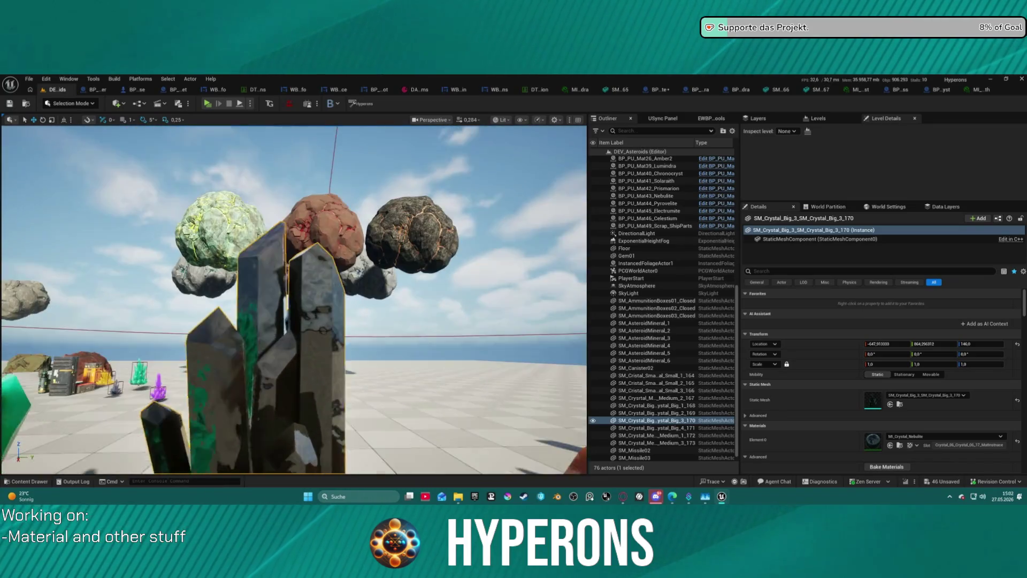
mouse_move(293, 300)
mouse_down()
mouse_move(347, 300)
mouse_move(331, 268)
mouse_move(332, 343)
mouse_move(311, 337)
mouse_move(316, 350)
mouse_move(315, 312)
mouse_up()
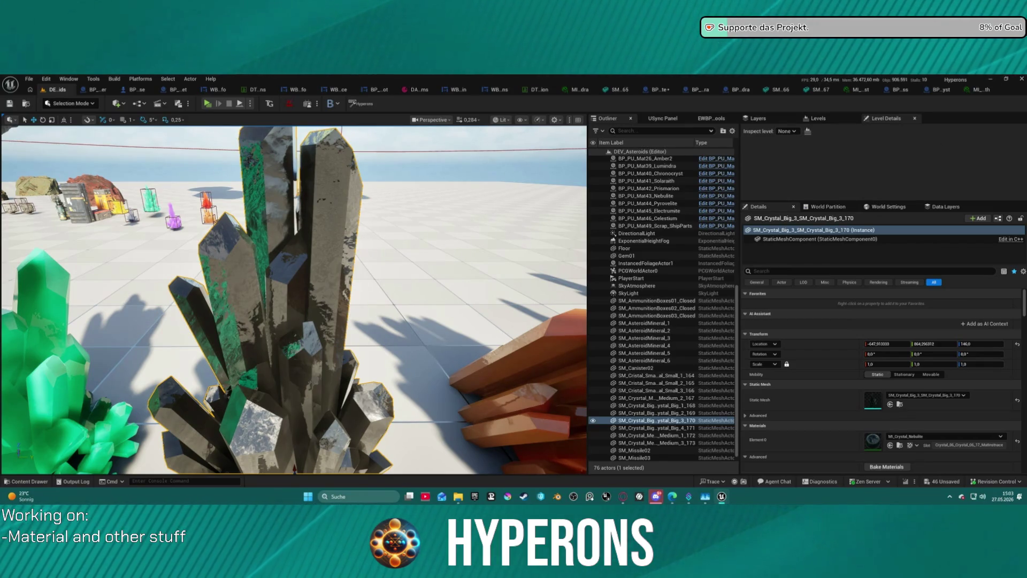
scroll(293, 299, down, 5)
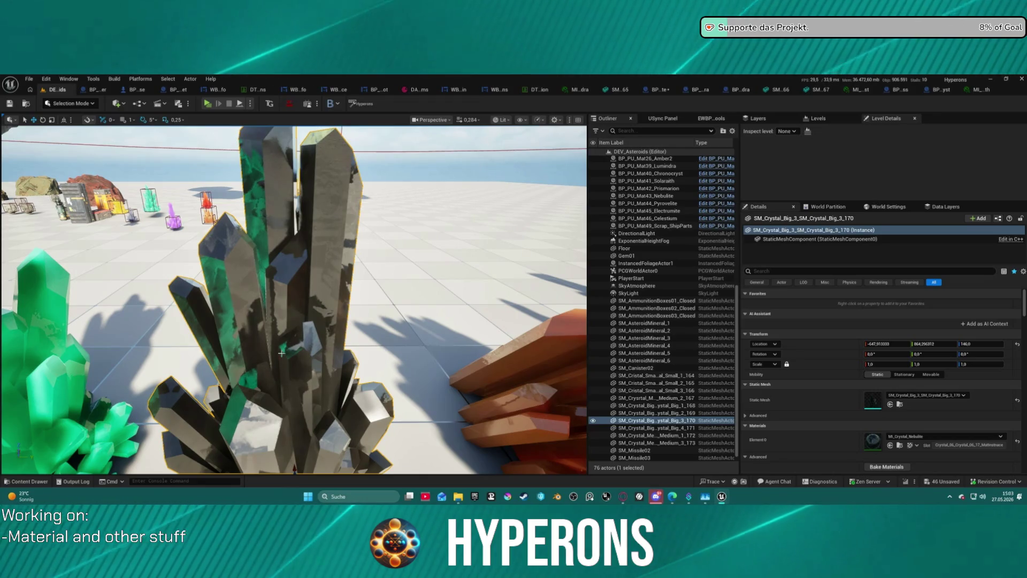
scroll(294, 300, up, 5)
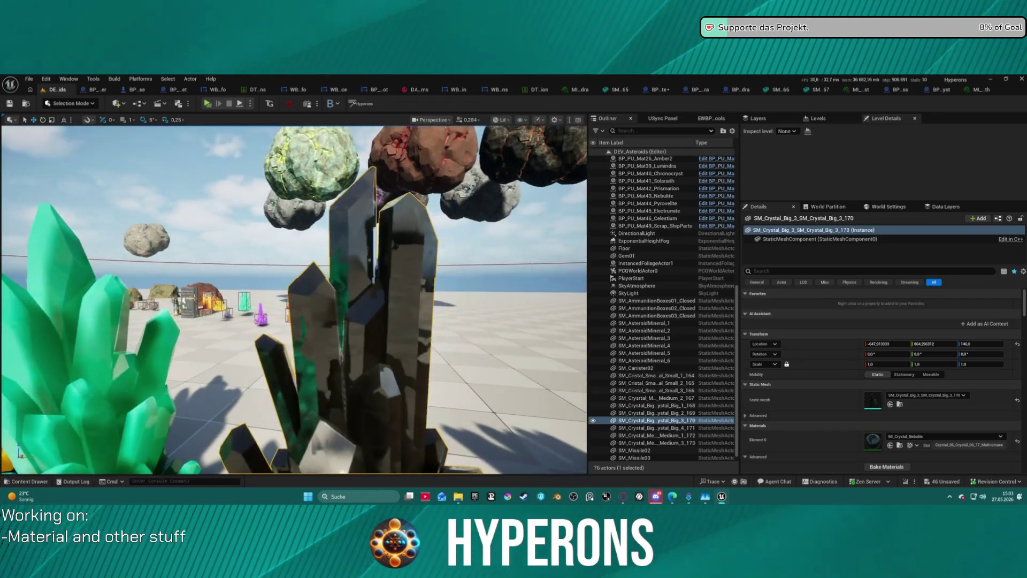
scroll(293, 300, down, 3)
scroll(294, 299, up, 3)
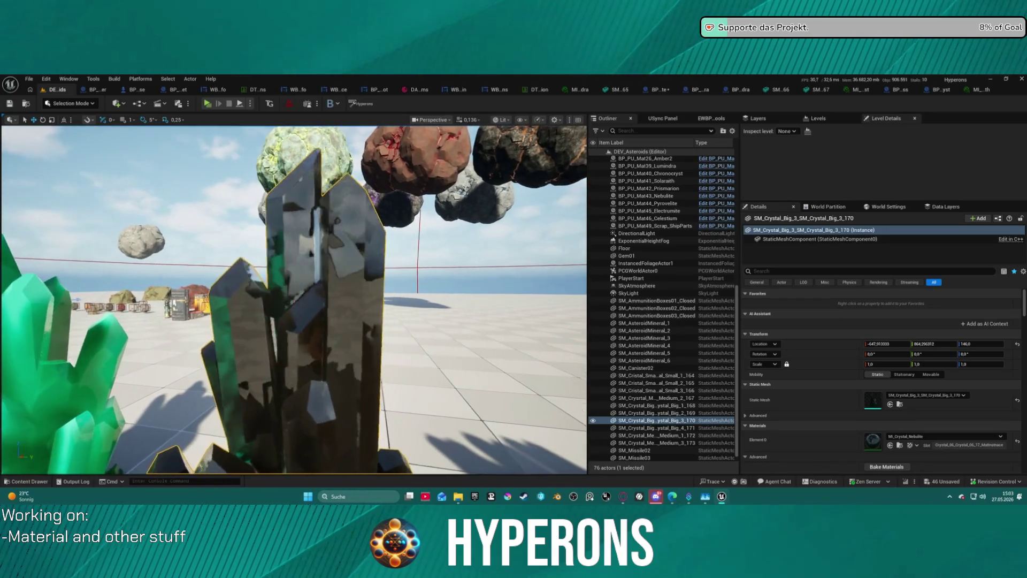
scroll(294, 299, down, 5)
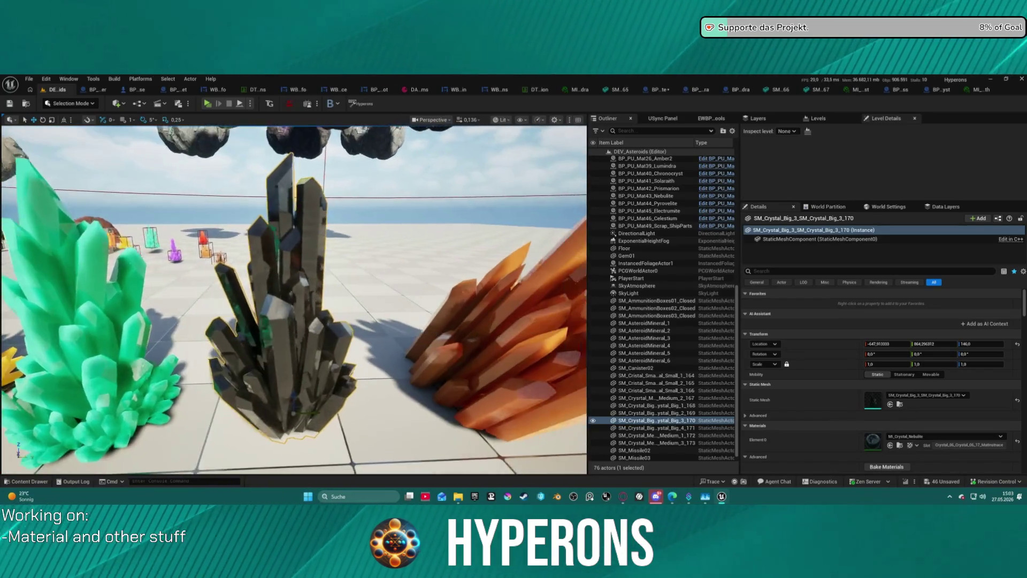
scroll(293, 300, up, 5)
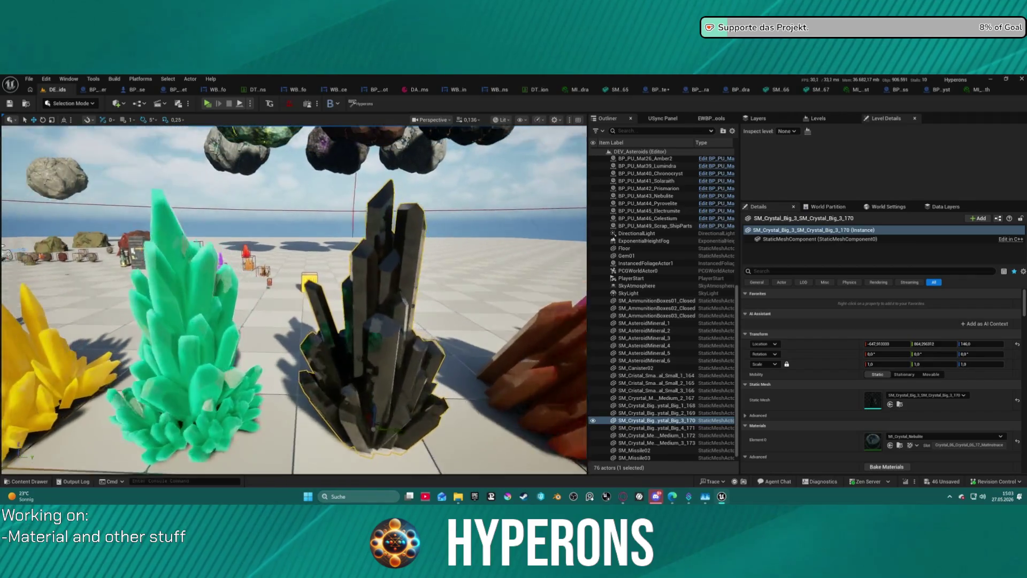
drag(293, 300, 321, 299)
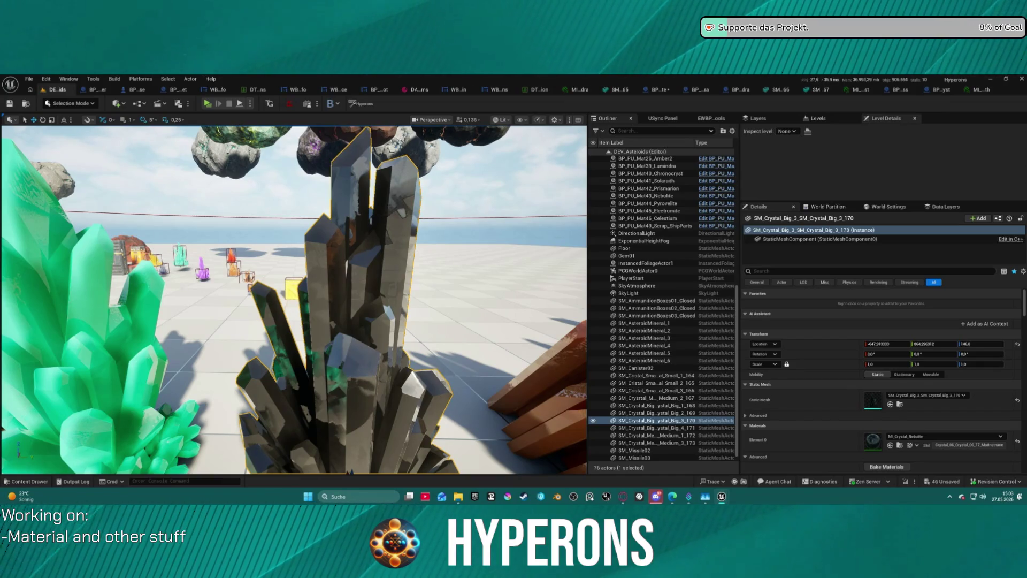
scroll(294, 299, down, 5)
mouse_move(294, 300)
mouse_down()
mouse_move(294, 259)
mouse_move(277, 254)
mouse_up()
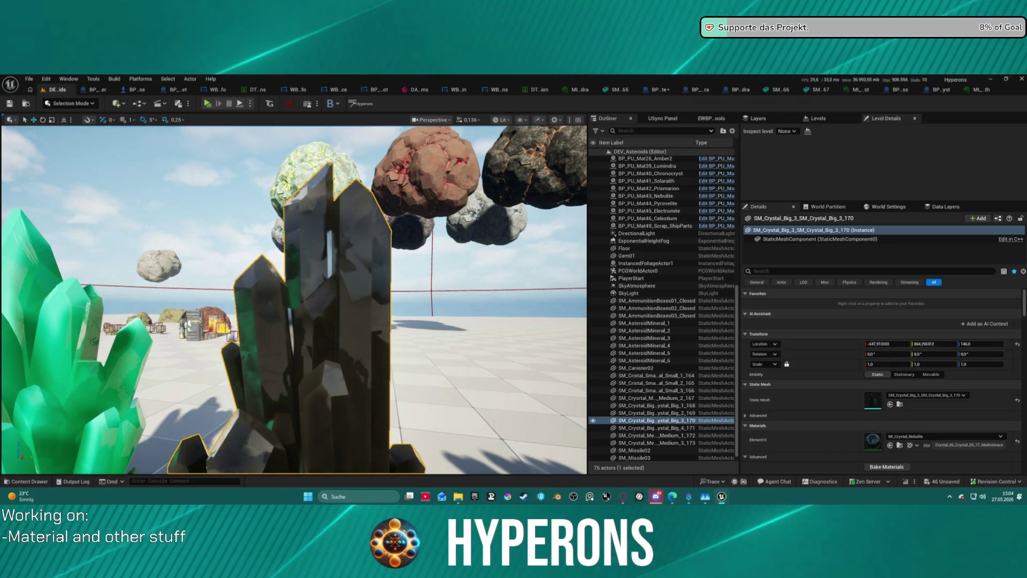
mouse_move(294, 299)
mouse_down()
mouse_move(295, 364)
mouse_move(288, 278)
mouse_move(257, 278)
mouse_up()
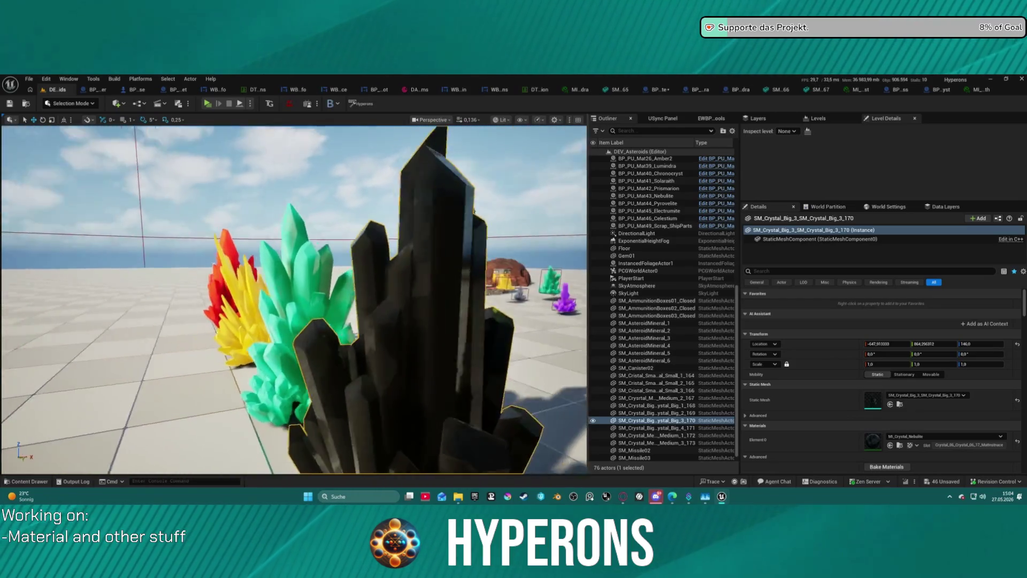
mouse_move(294, 299)
mouse_down()
mouse_move(246, 299)
mouse_move(246, 342)
mouse_move(235, 267)
mouse_move(192, 267)
mouse_move(175, 248)
mouse_up()
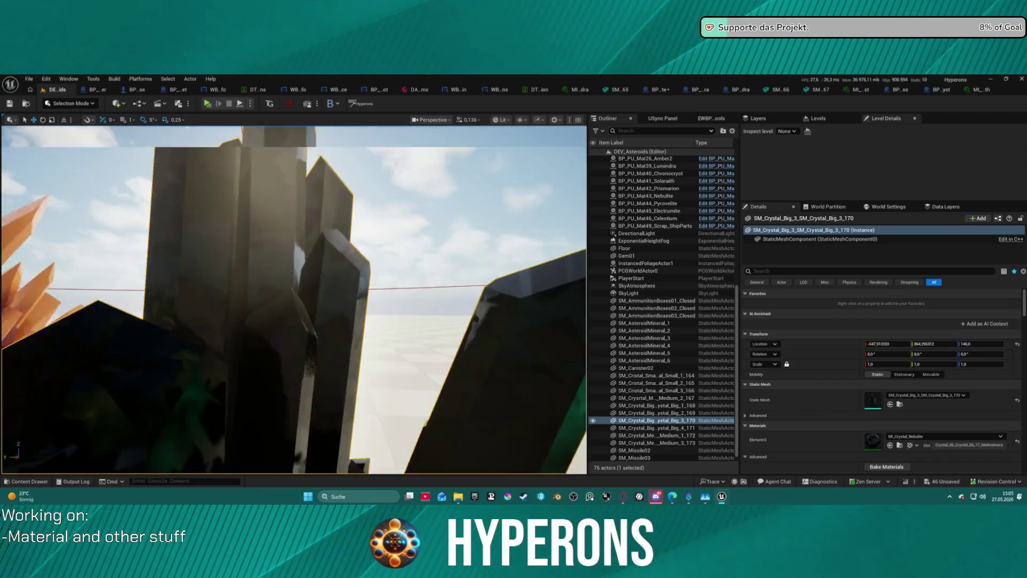
key(f)
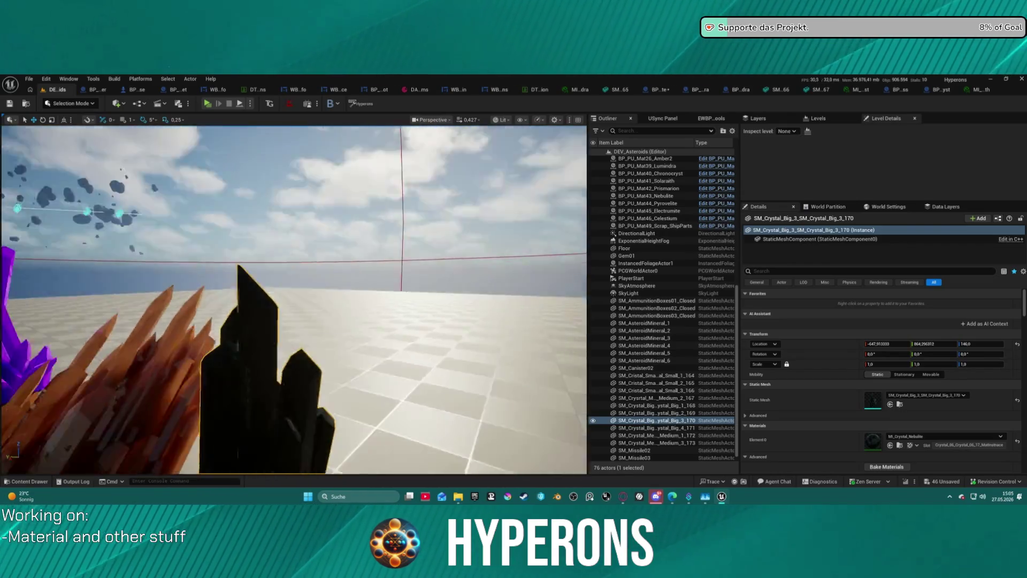
key(f)
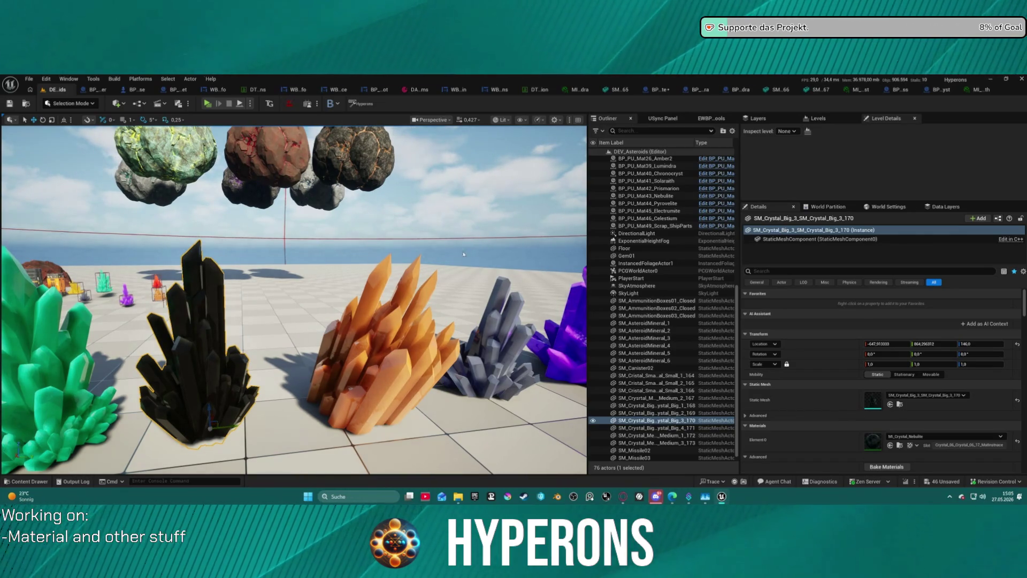
drag(464, 254, 463, 230)
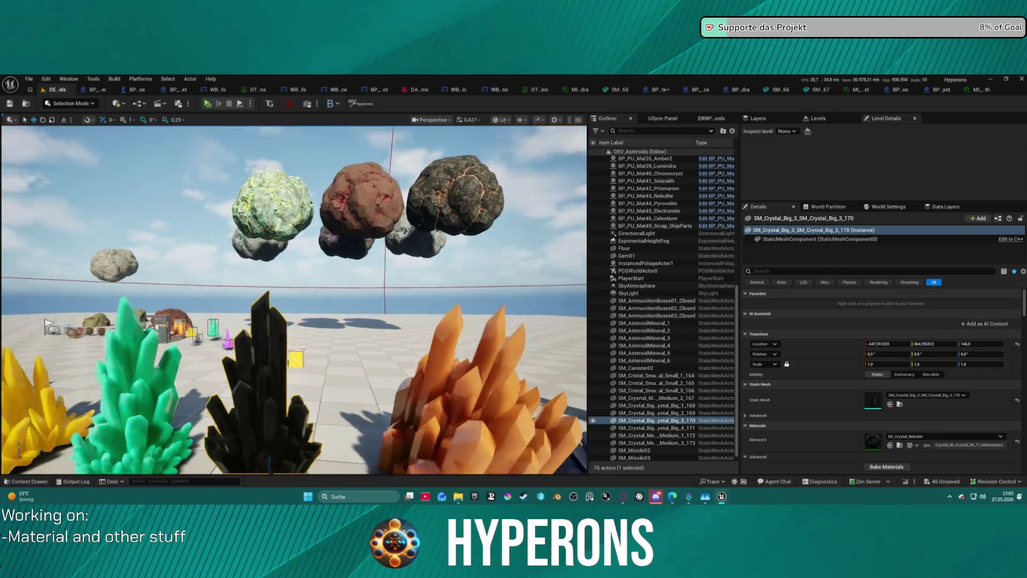
mouse_move(294, 299)
mouse_down()
mouse_move(342, 305)
mouse_move(310, 300)
mouse_move(307, 283)
mouse_move(307, 313)
mouse_up()
click(334, 319)
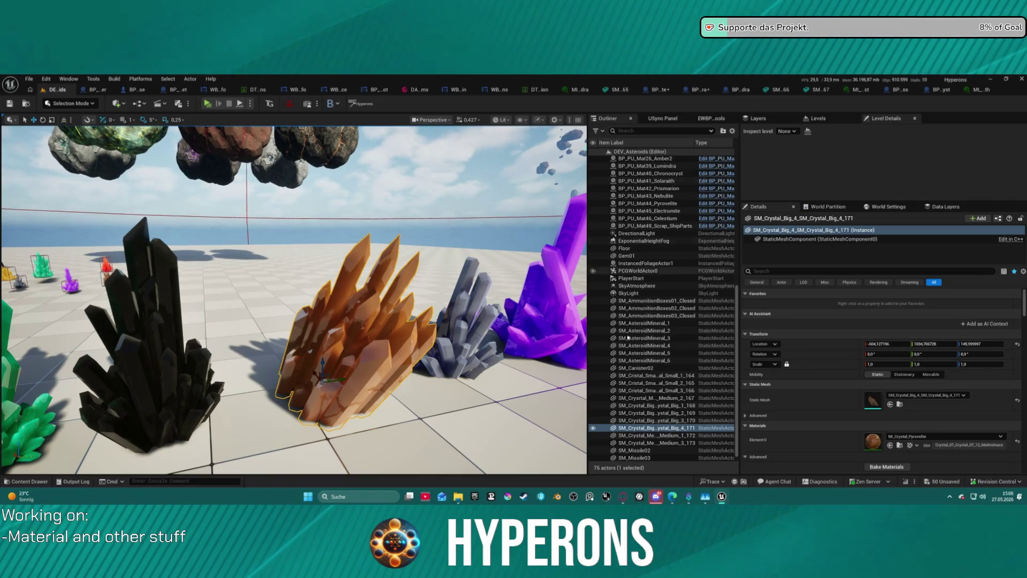
Step: Hide the directional light to check the amber crystal's glow
click(593, 233)
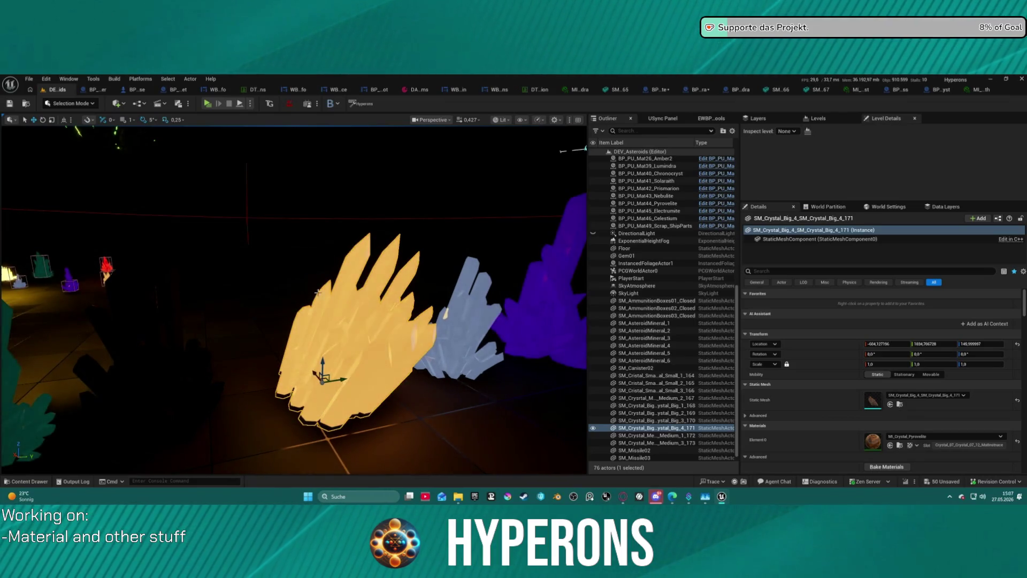
Step: Orbit the orange crystal in darkness, unhide the directional light, and view the row from the right
mouse_move(523, 243)
mouse_down()
mouse_move(428, 244)
mouse_move(487, 245)
mouse_up()
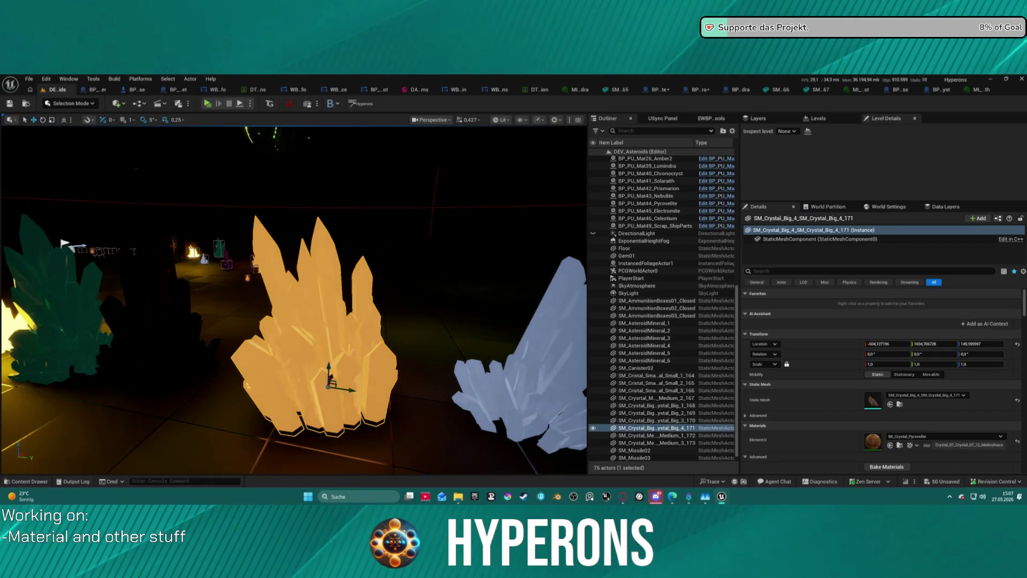
mouse_move(571, 433)
mouse_down()
mouse_move(497, 434)
mouse_move(570, 434)
mouse_up()
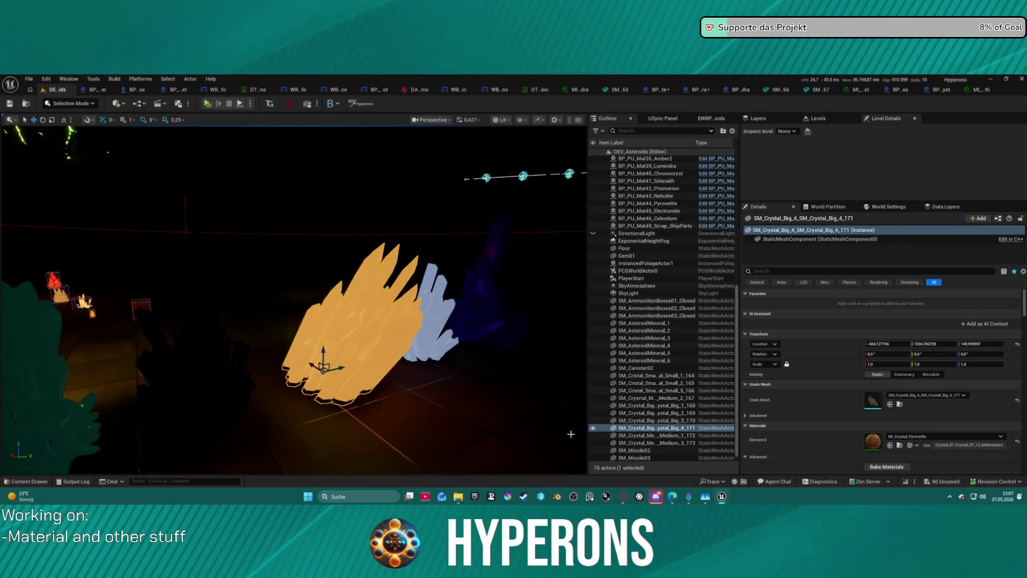
click(592, 234)
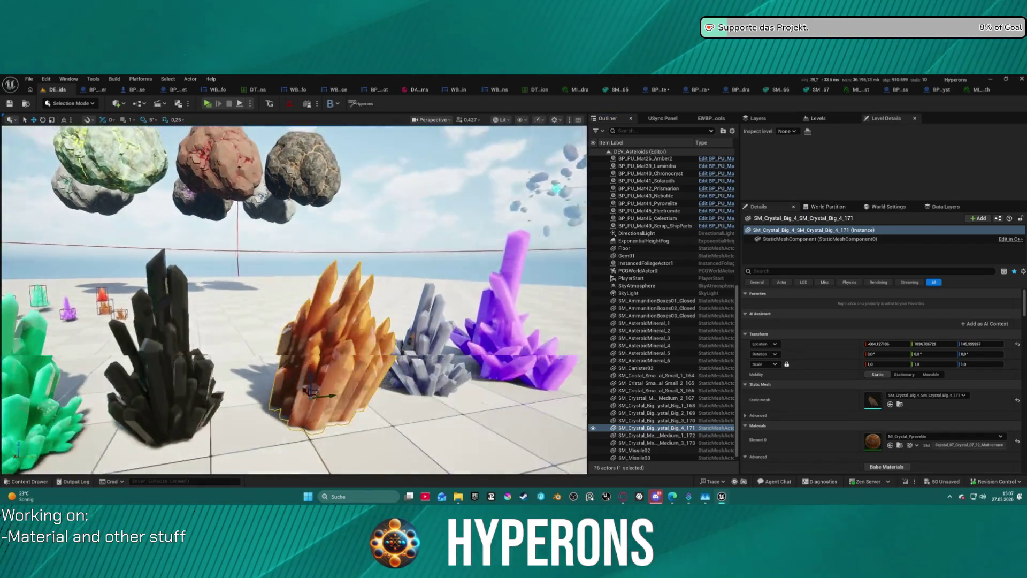
mouse_move(299, 300)
mouse_down()
mouse_move(182, 198)
mouse_move(233, 242)
mouse_up()
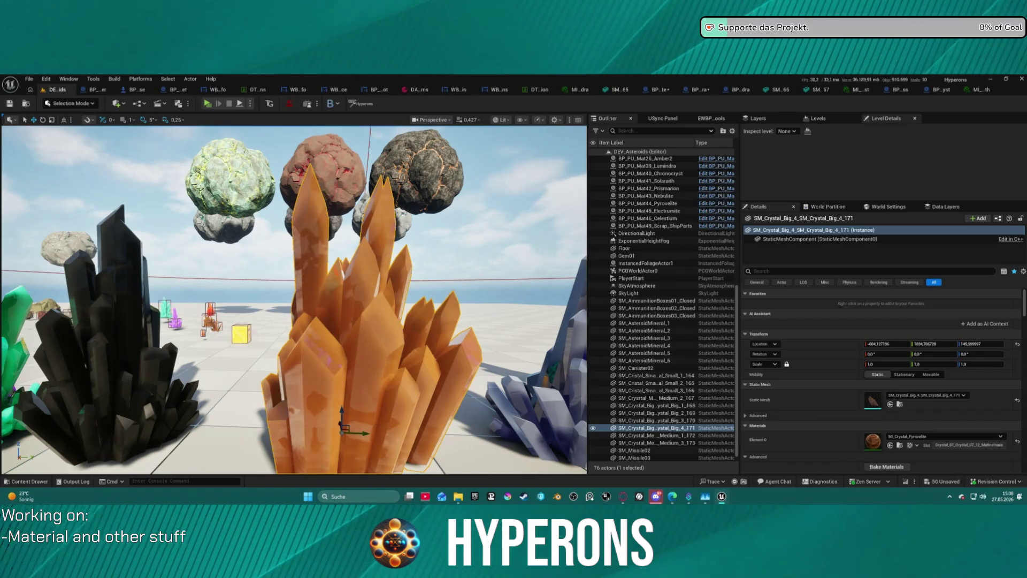
Step: Orbit around the orange crystal, then select the grey crystal SM_Crystal_Medium_1_172
key(Up)
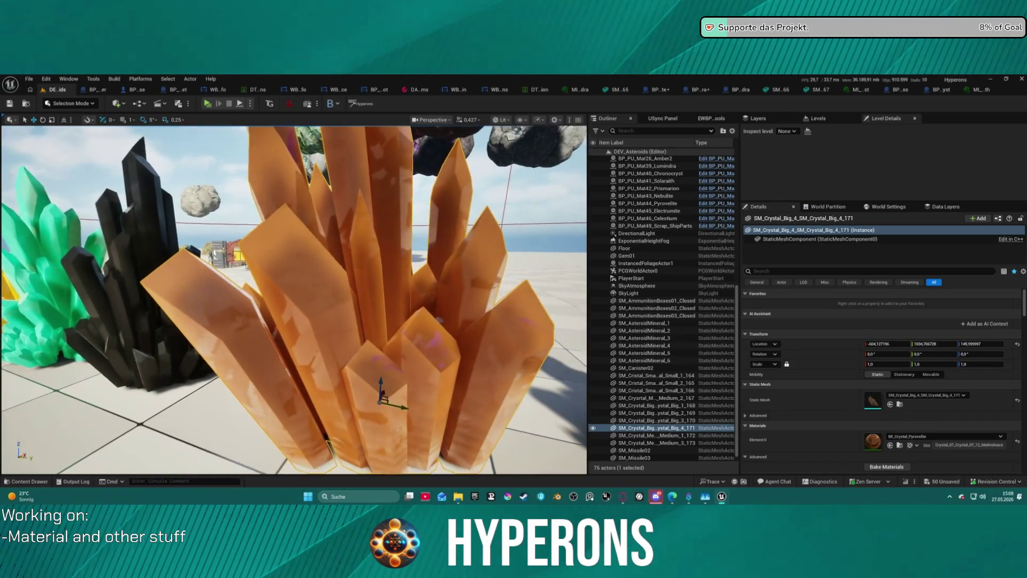
key(Up)
key(Down)
key(Up)
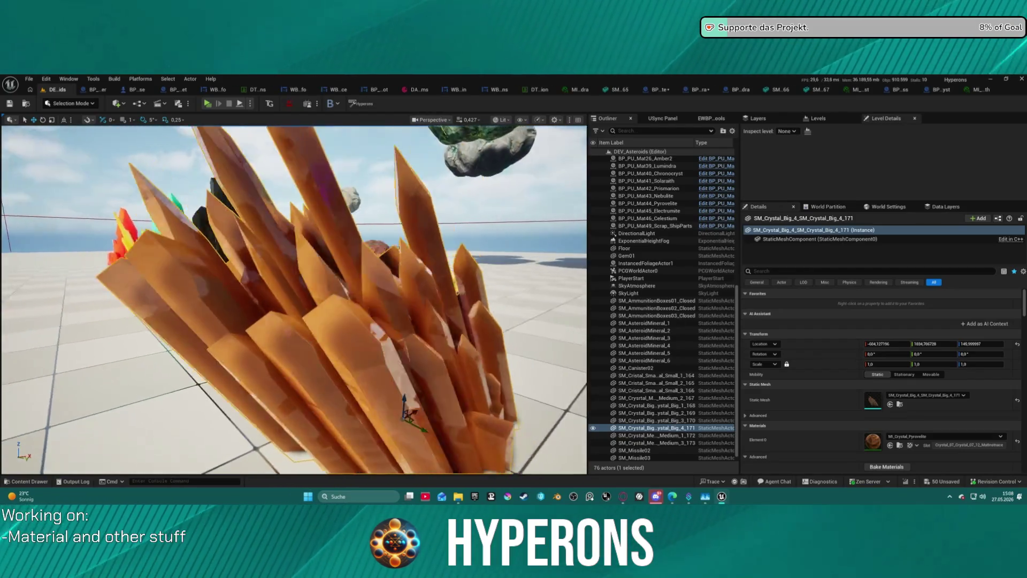
key(f)
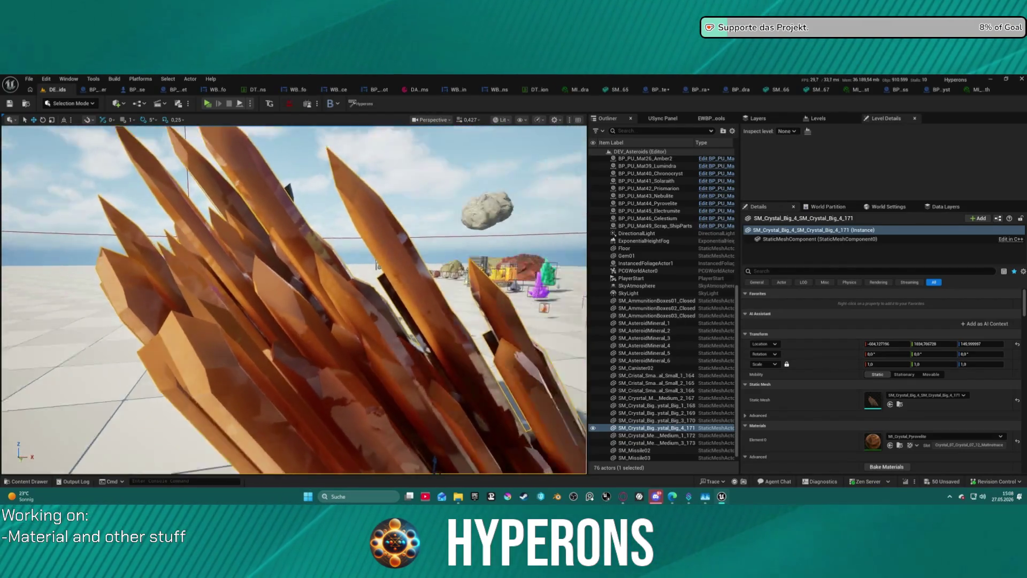
key(Right)
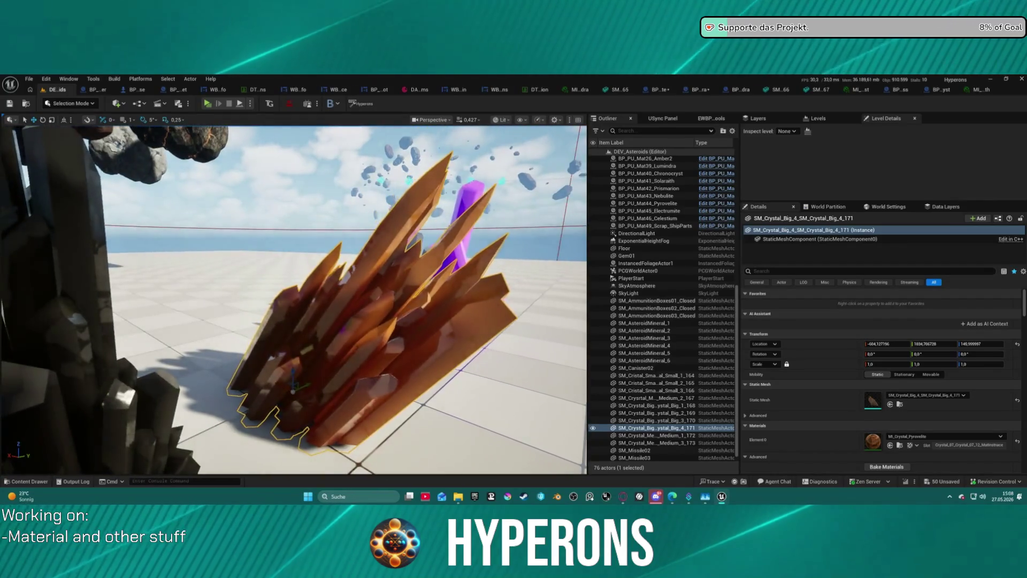
key(Right)
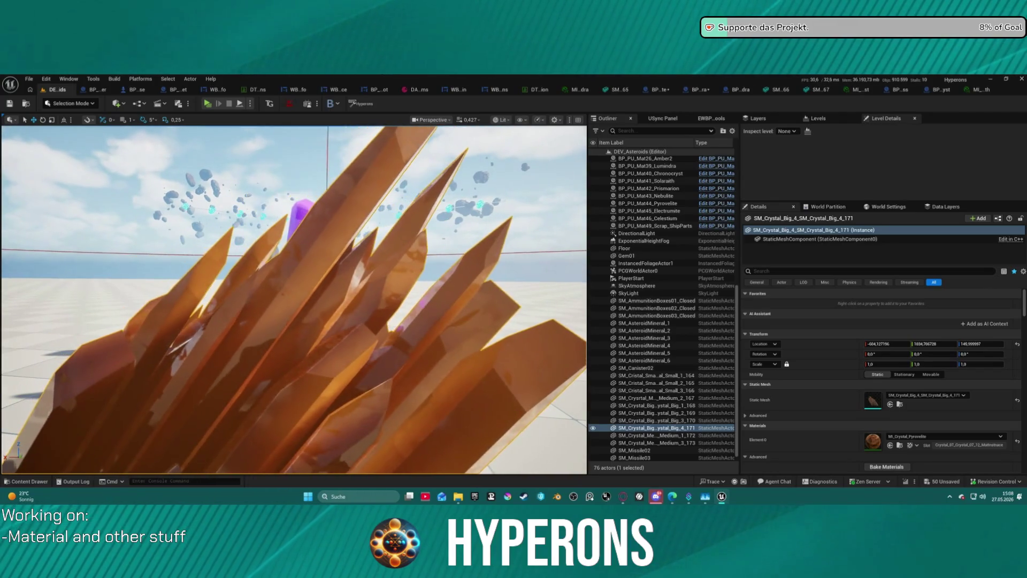
key(Down)
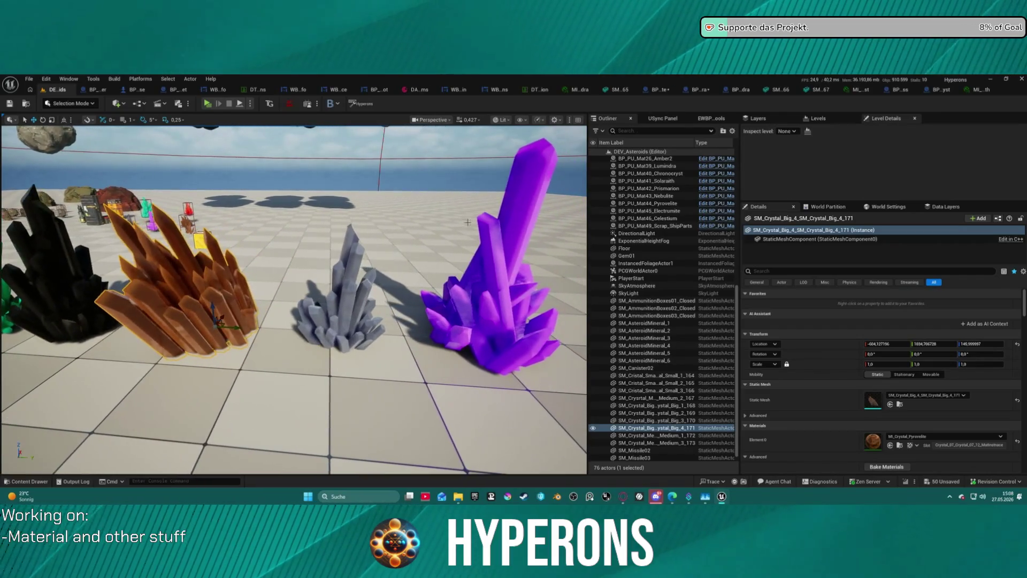
key(Down)
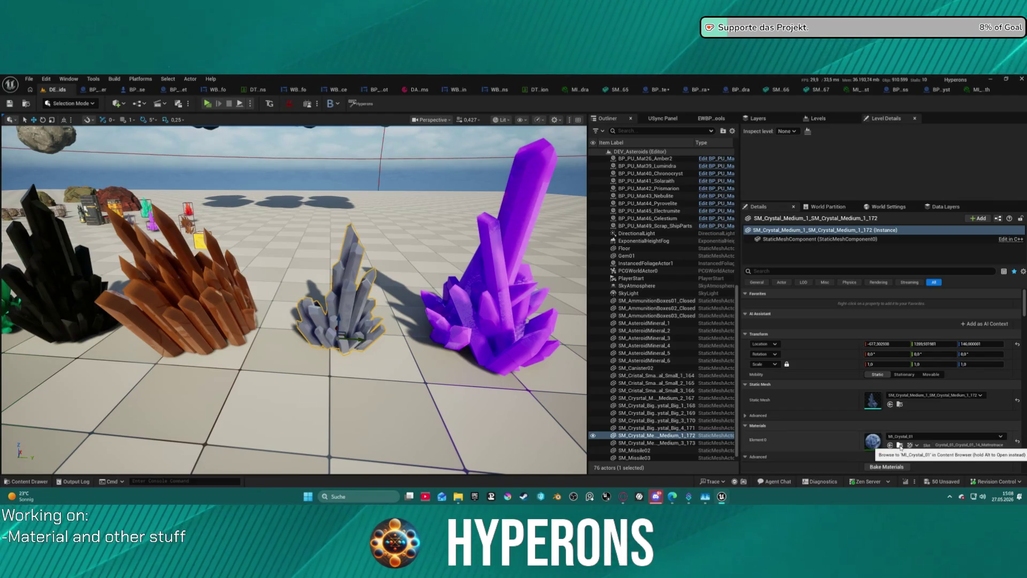
Step: Check the BP_PU_Mat45_Electrumite pickup, then select and frame the grey crystal SM_Crystal_Medium_1_172
mouse_move(381, 245)
mouse_down()
mouse_move(376, 217)
mouse_move(359, 204)
mouse_move(359, 225)
mouse_up()
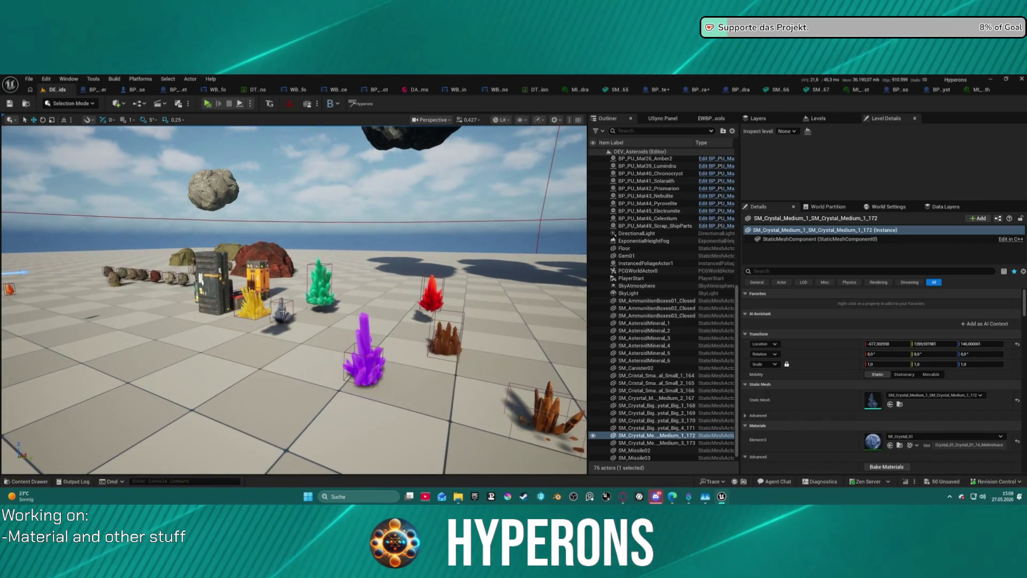
click(284, 313)
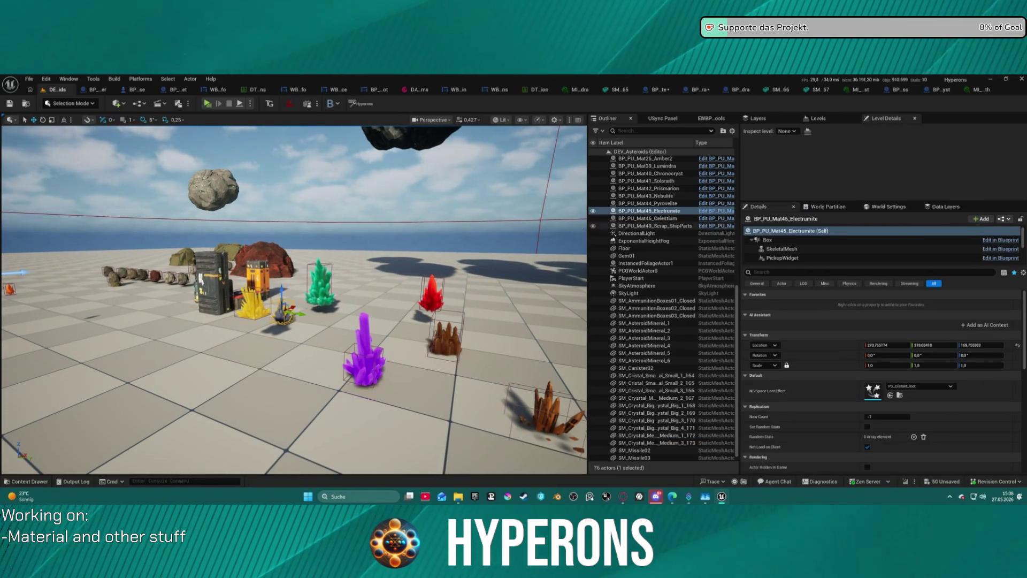
drag(560, 292, 531, 432)
double_click(656, 434)
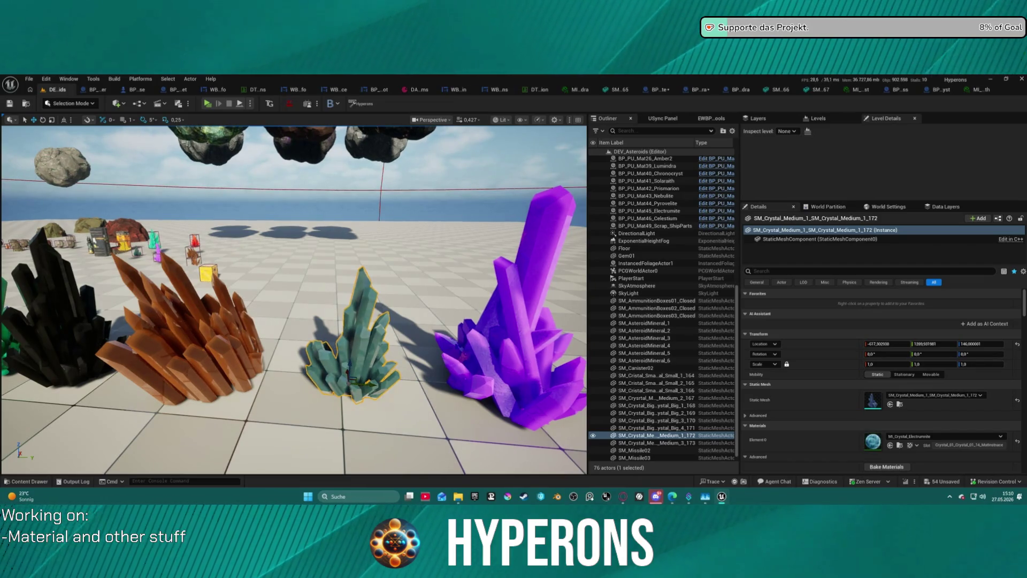
Step: Look over the level, selecting the blue crystal and then the teal crystal mesh
key(f)
mouse_move(294, 299)
mouse_down()
mouse_move(273, 342)
mouse_move(240, 363)
mouse_move(305, 393)
mouse_move(280, 391)
mouse_move(270, 388)
mouse_move(310, 388)
mouse_move(273, 384)
mouse_up()
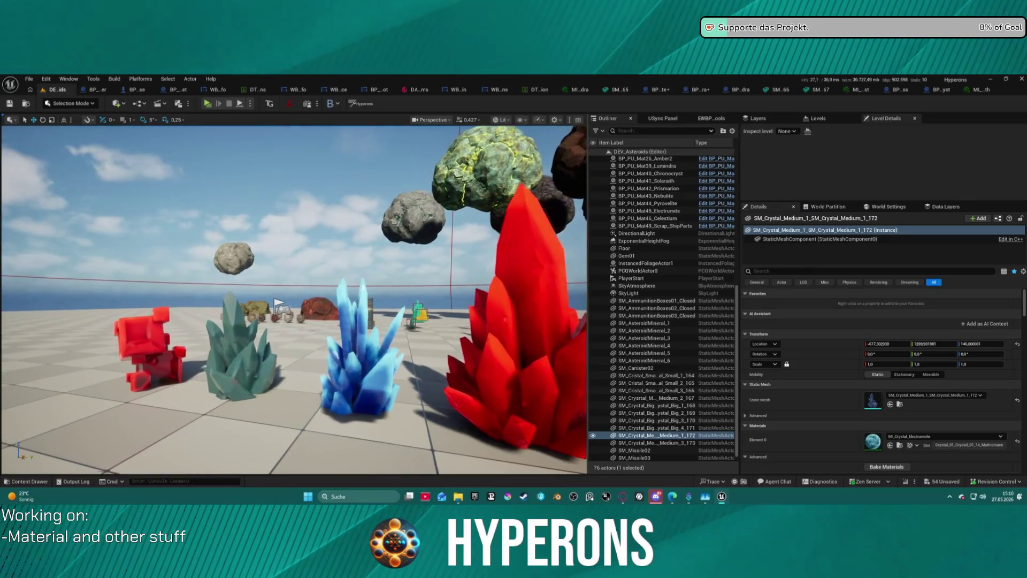
click(374, 385)
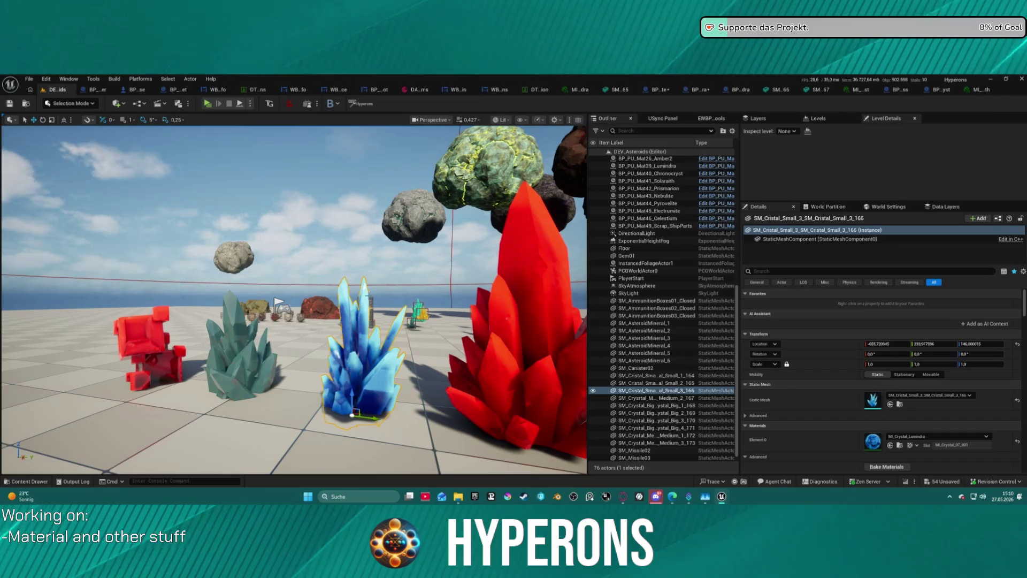
mouse_move(405, 385)
mouse_down()
mouse_move(432, 473)
mouse_move(442, 330)
mouse_move(425, 272)
mouse_up()
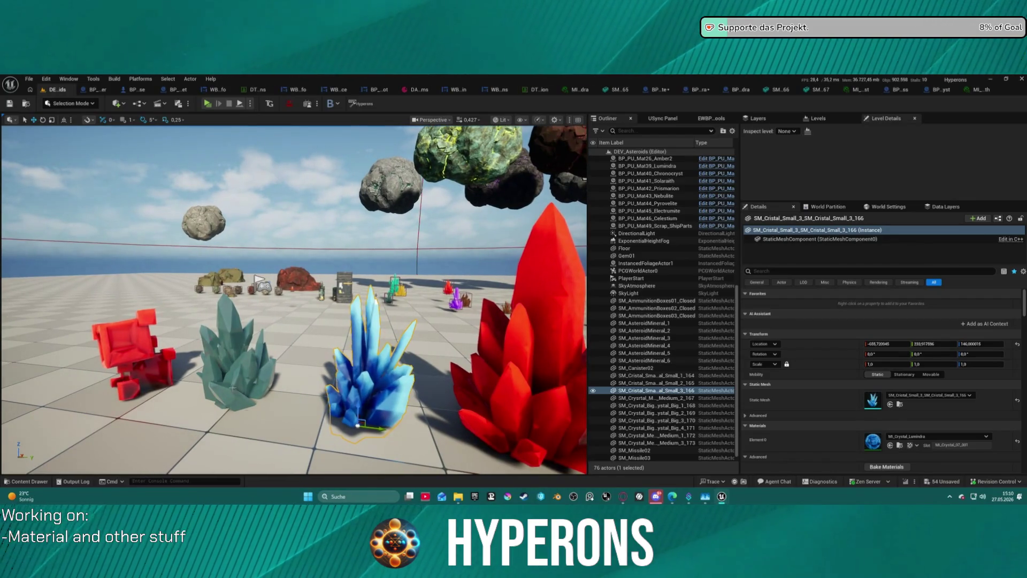
click(235, 364)
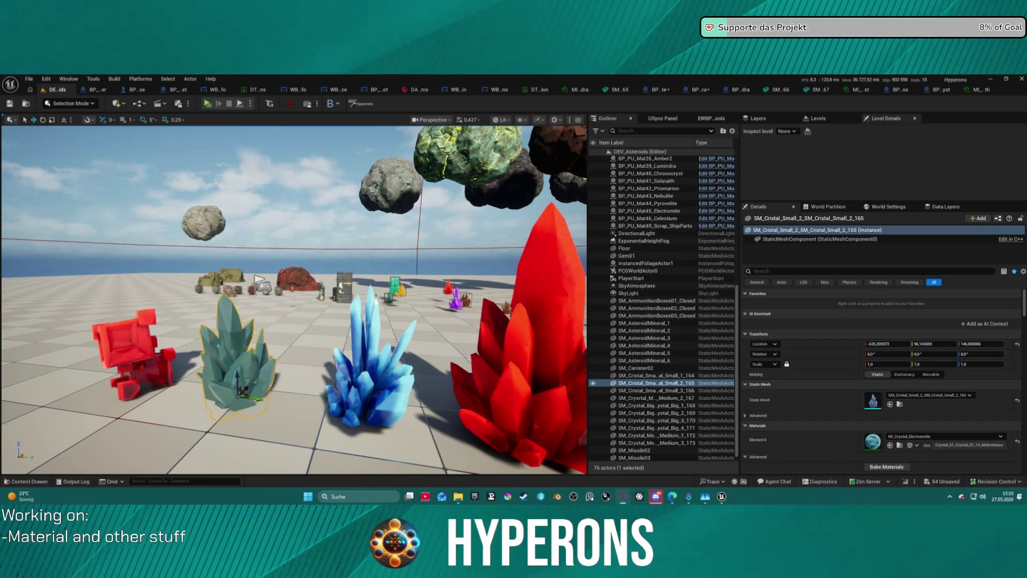
drag(441, 256, 442, 256)
drag(352, 353, 352, 353)
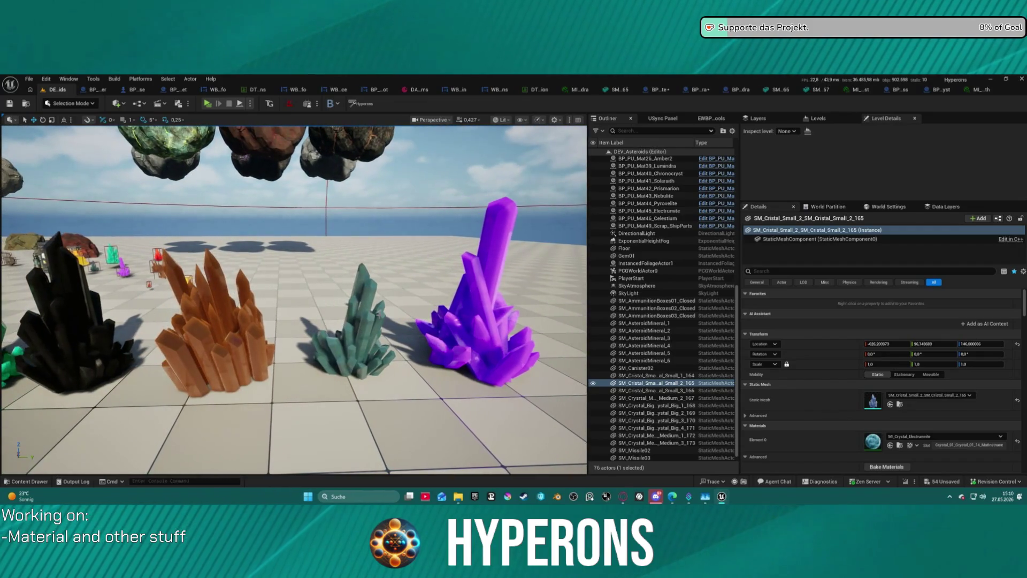
click(352, 353)
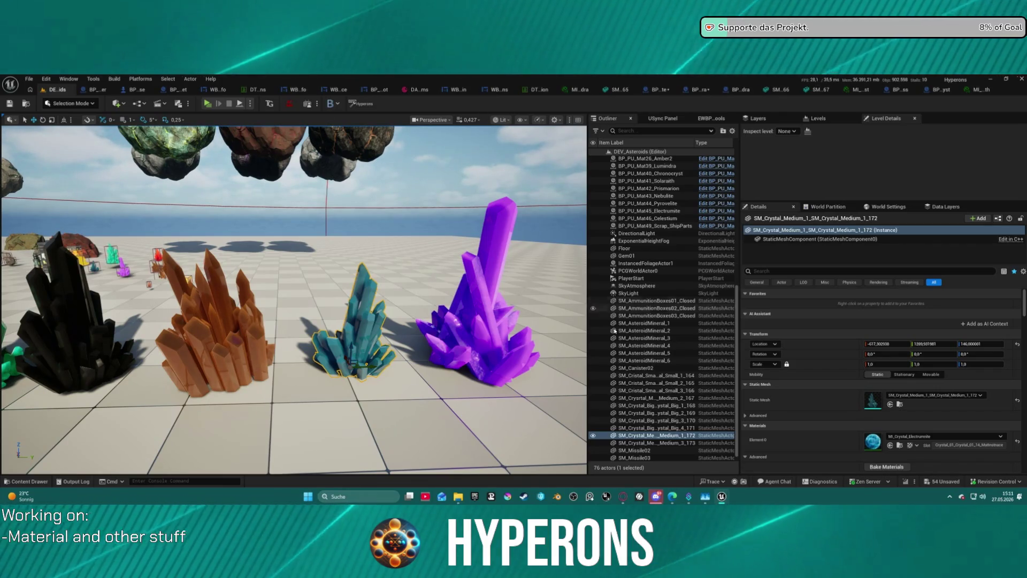
click(593, 233)
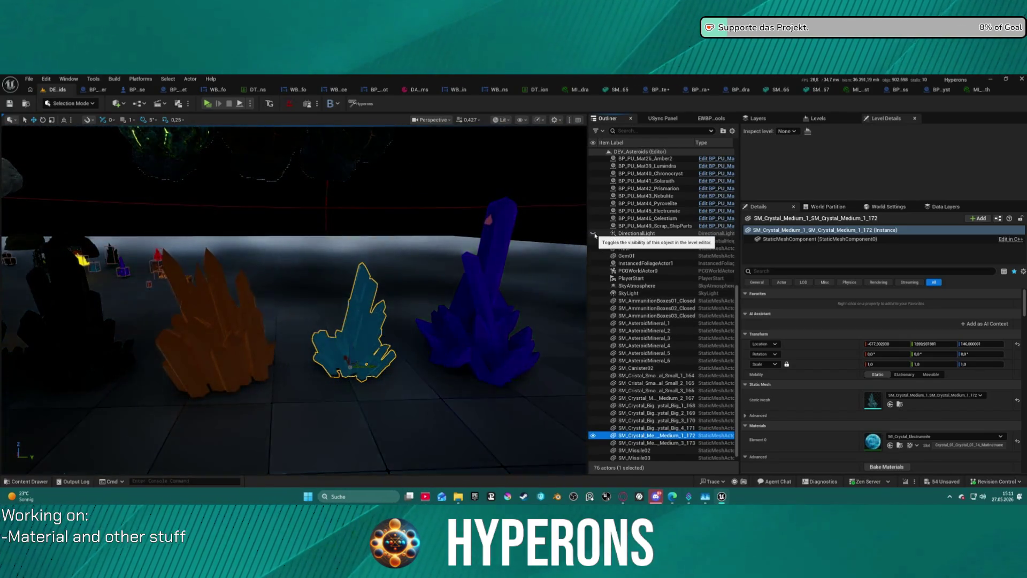
click(593, 234)
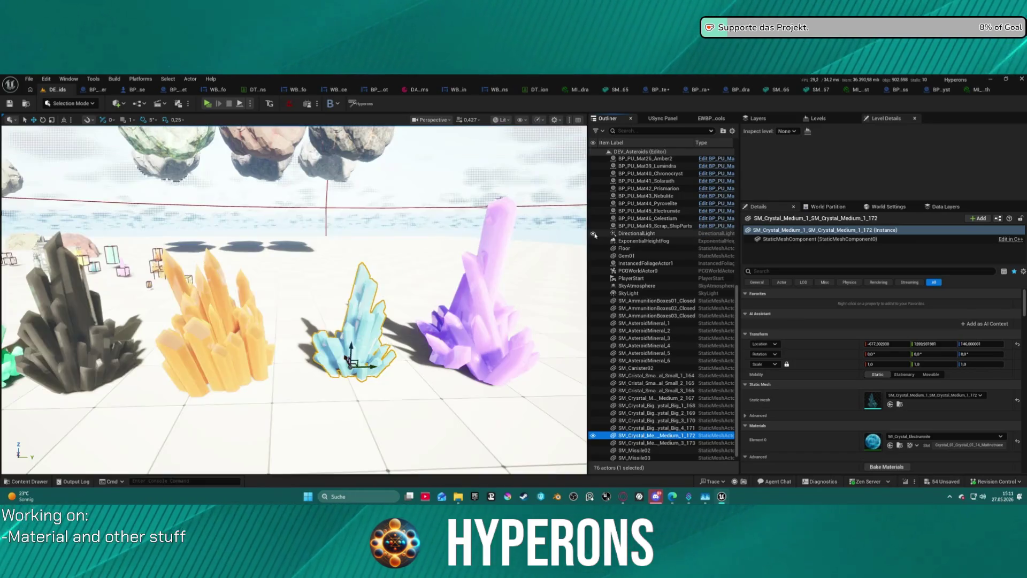
key(w)
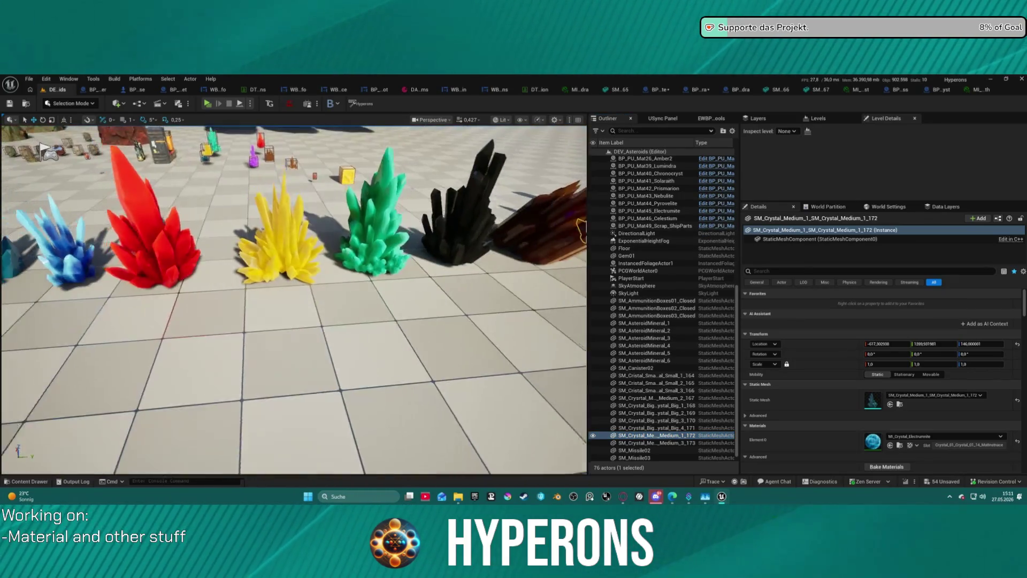
key(s)
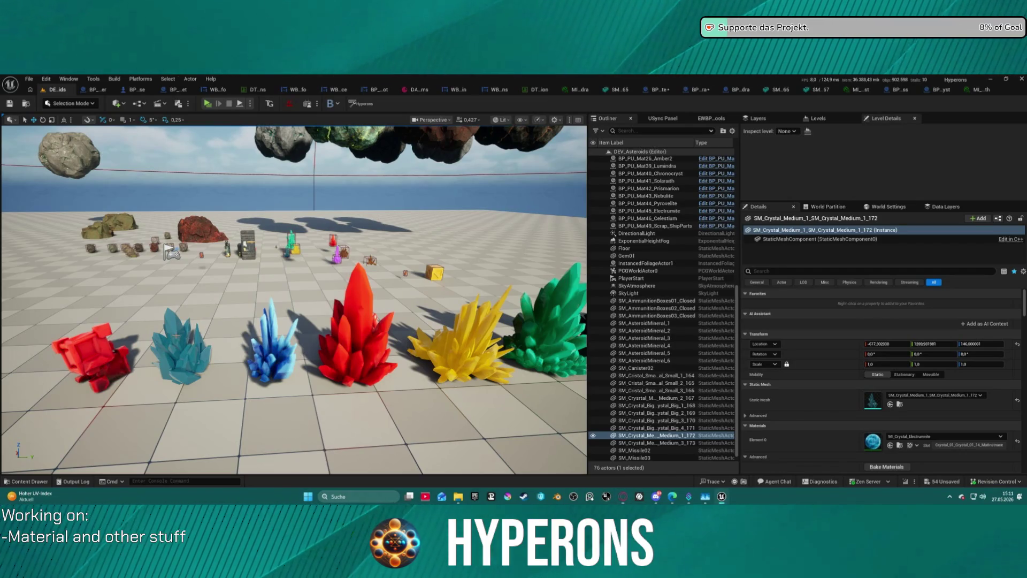
Step: Inspect the cyan small crystal and the Electrumite crystal pickup
click(176, 335)
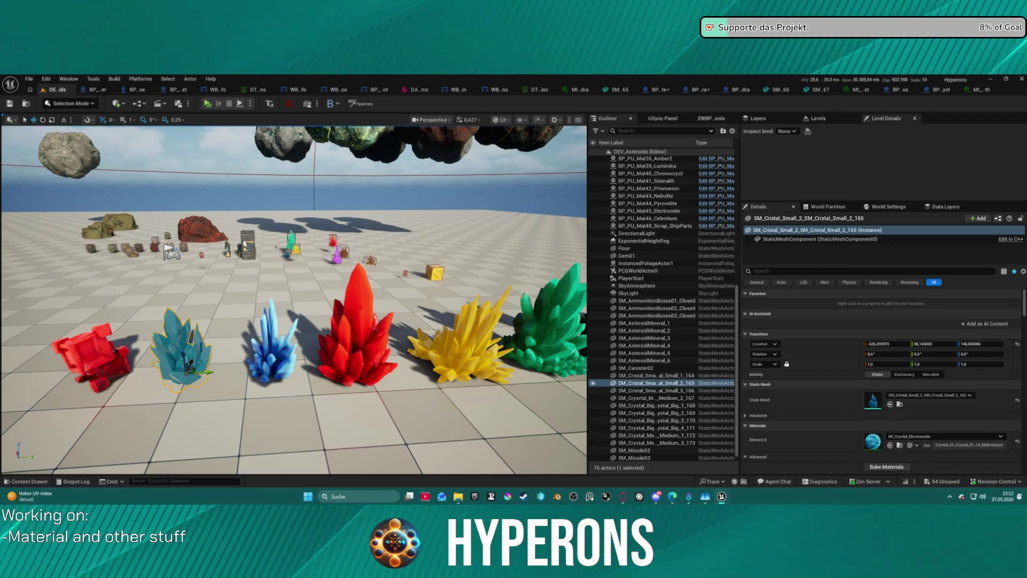
key(a)
click(648, 210)
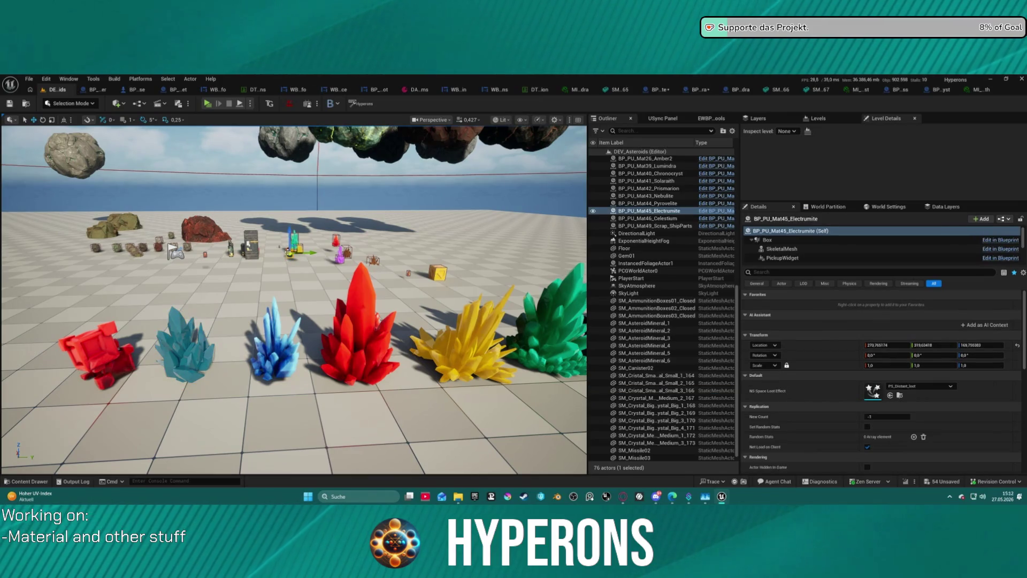
key(w)
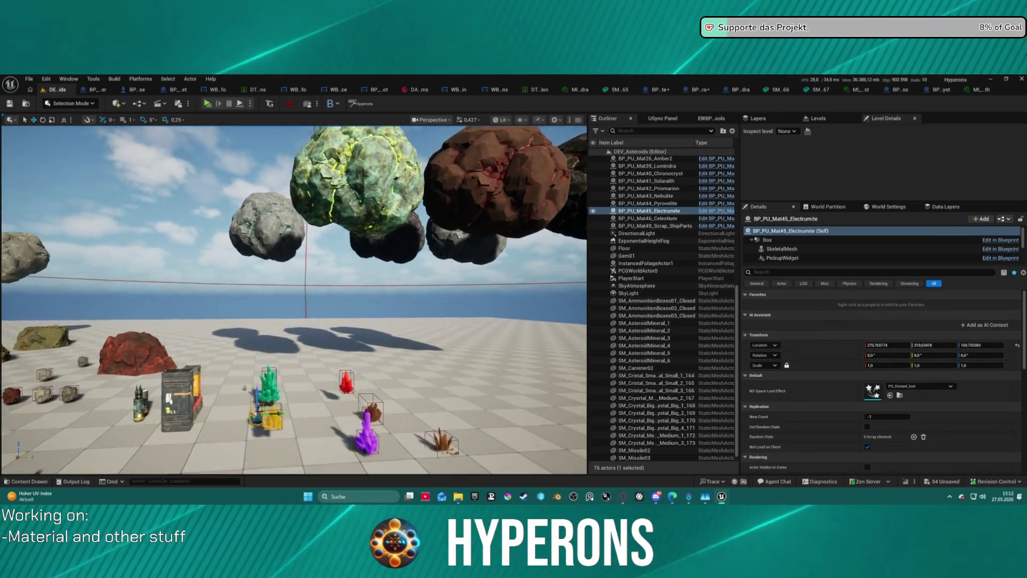
Step: Inspect the green Prismarion pickup, then bring up the Low_Poly_Scifi Materials folder in the Content Drawer
click(260, 403)
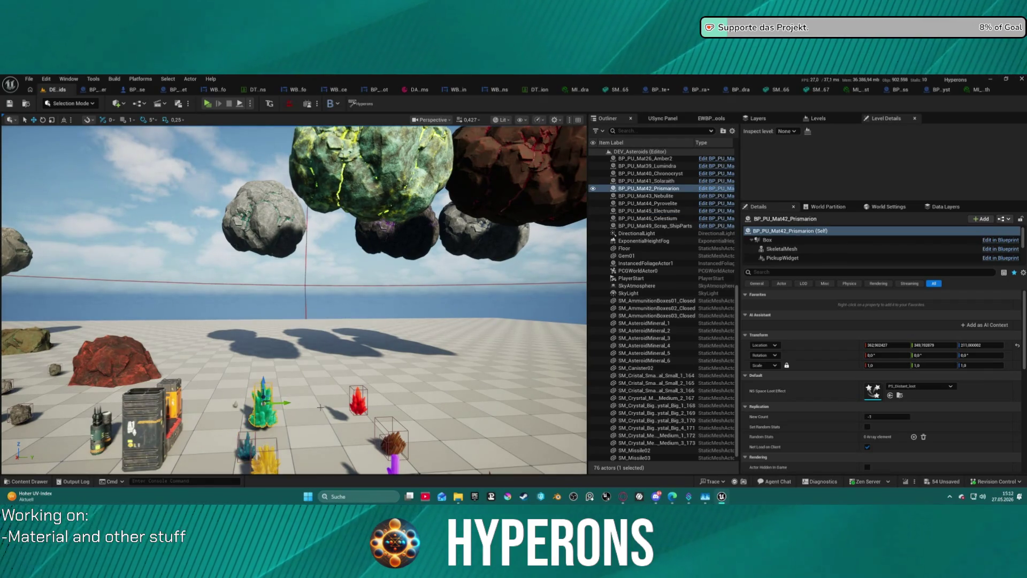
key(s)
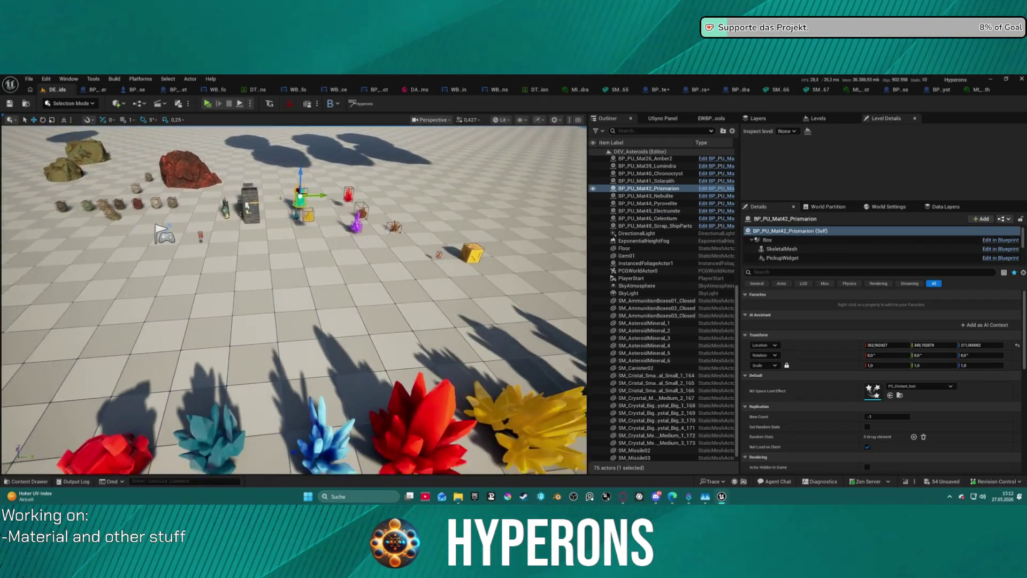
key(ctrl+space)
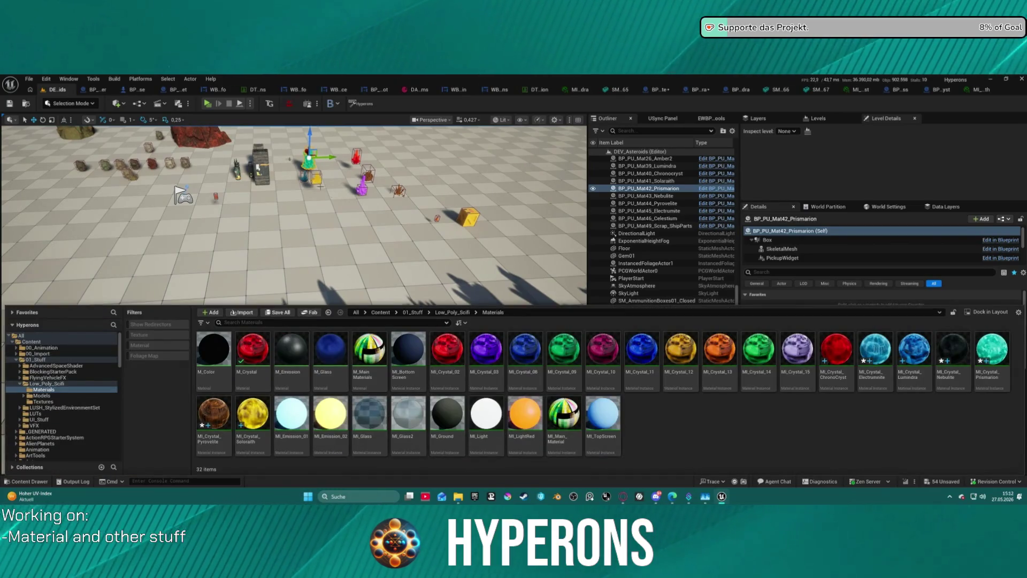
Step: Close the Content Drawer and add a duplicate Lumindra pickup, BP_PU_Mat39_Lumindra2, framed in view
key(ctrl+space)
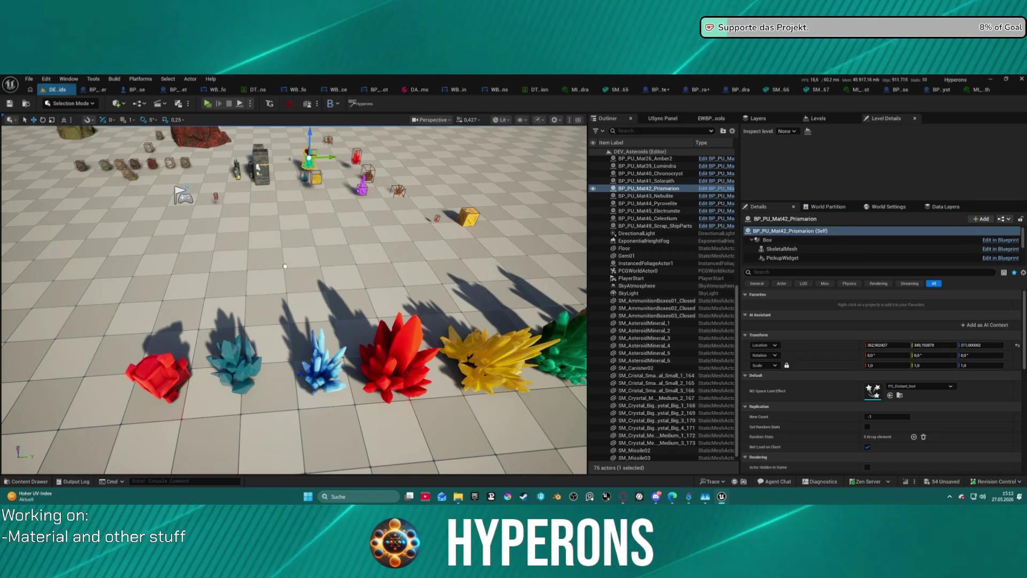
key(f)
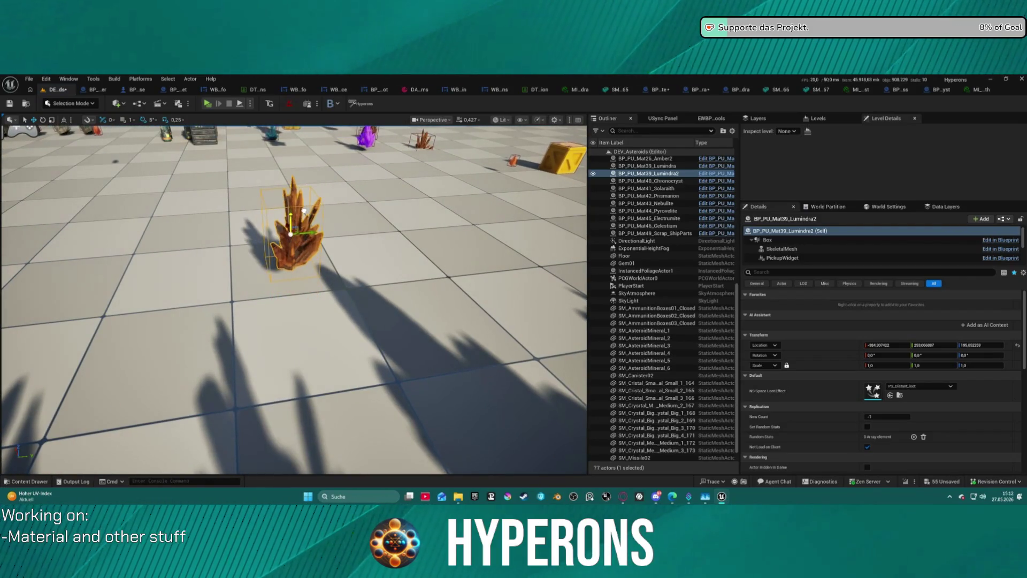
Step: Browse the crystal materials library, comparing MI_Crystal_ChronoCryst and MI_Crystal_Lumindra
key(ctrl+space)
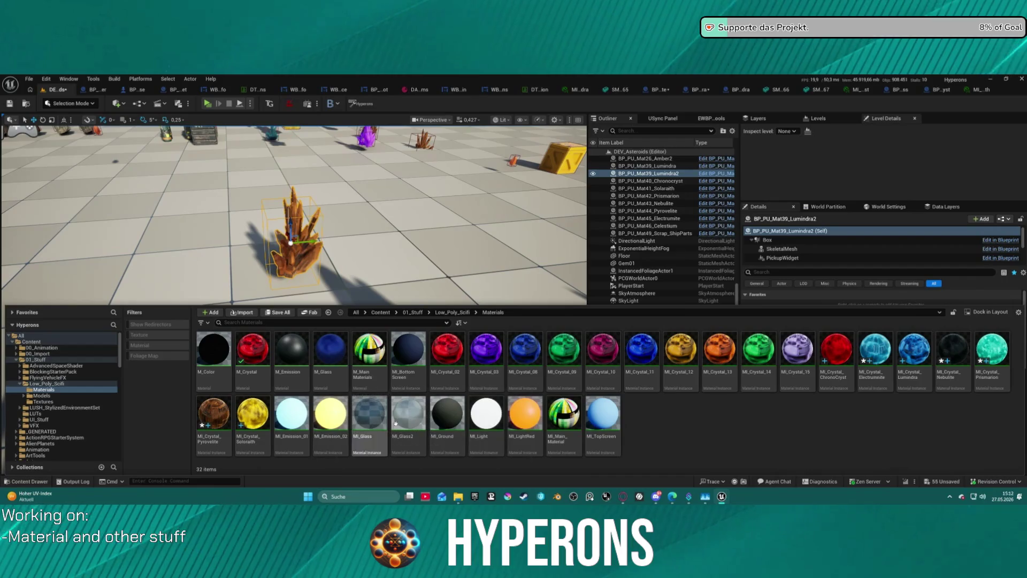
click(851, 375)
click(913, 358)
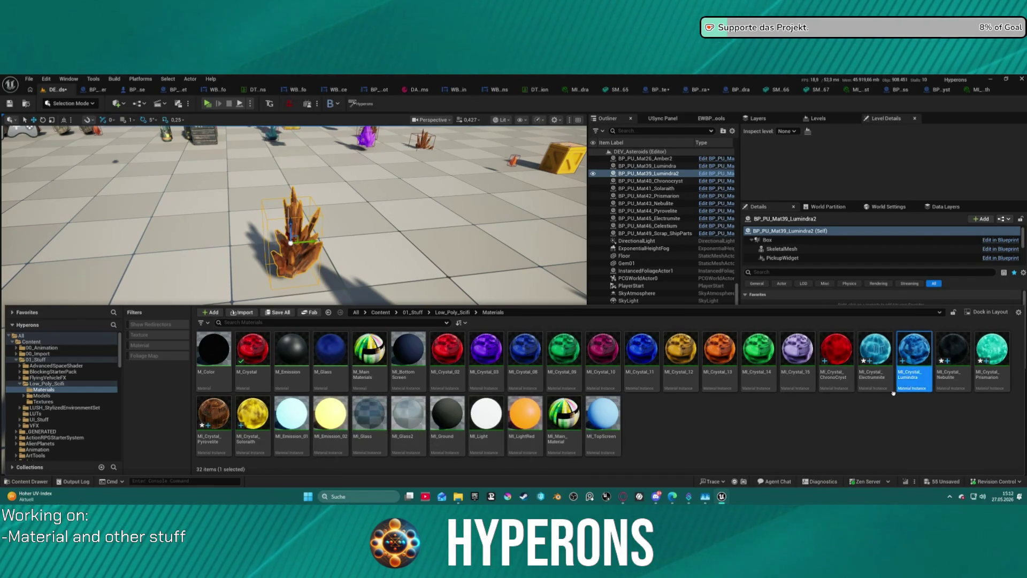
click(815, 169)
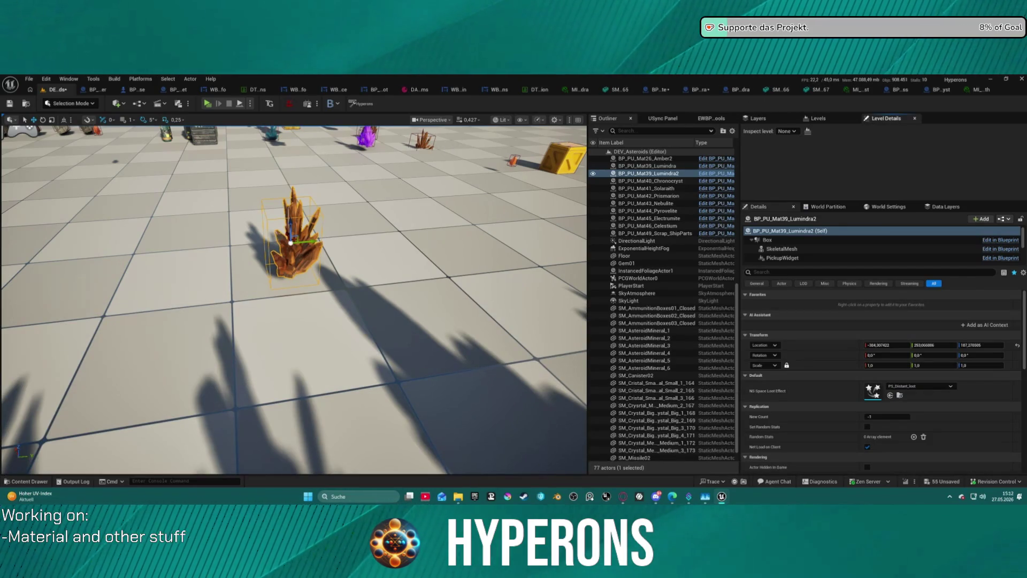
key(ctrl+space)
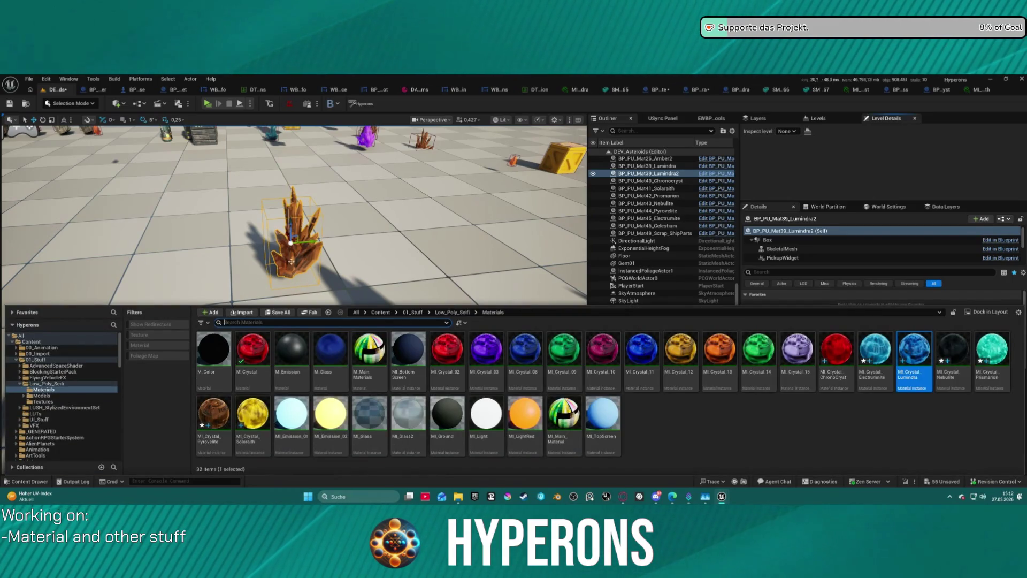
key(ctrl+space)
Step: Assign MI_Crystal_Lumindra to the new pickup's StaticMesh component
scroll(792, 261, down, 3)
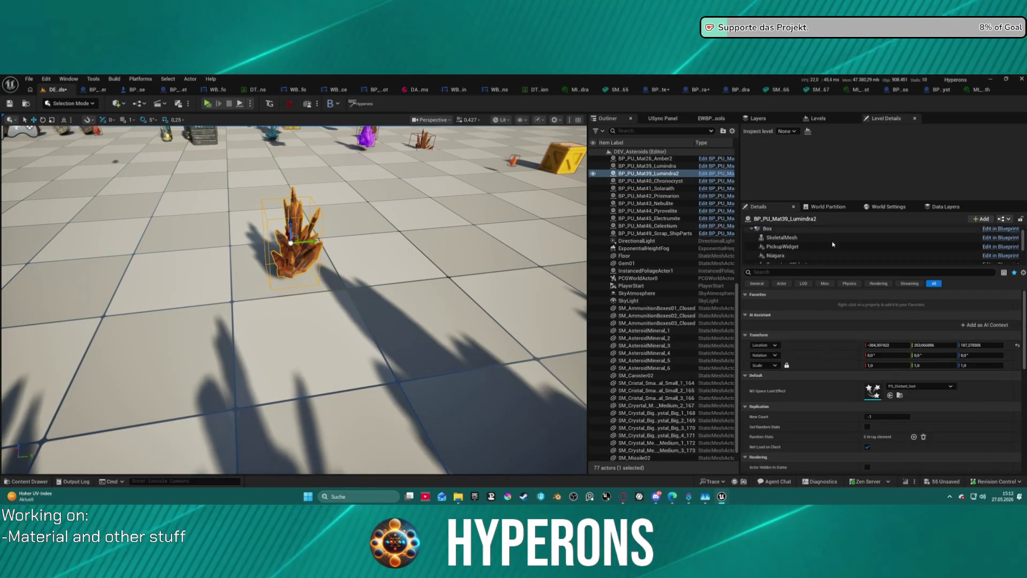
scroll(792, 261, down, 3)
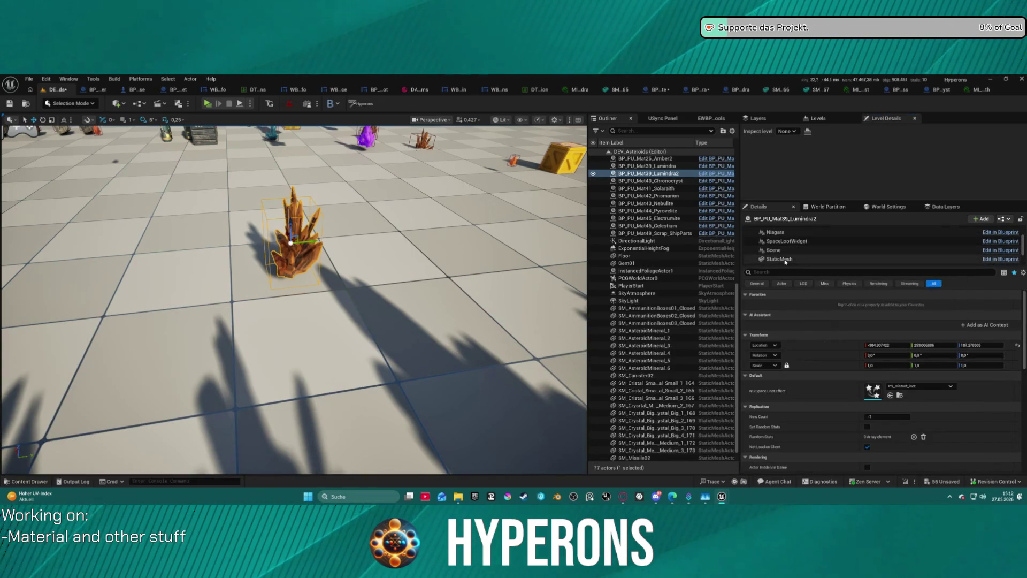
click(781, 259)
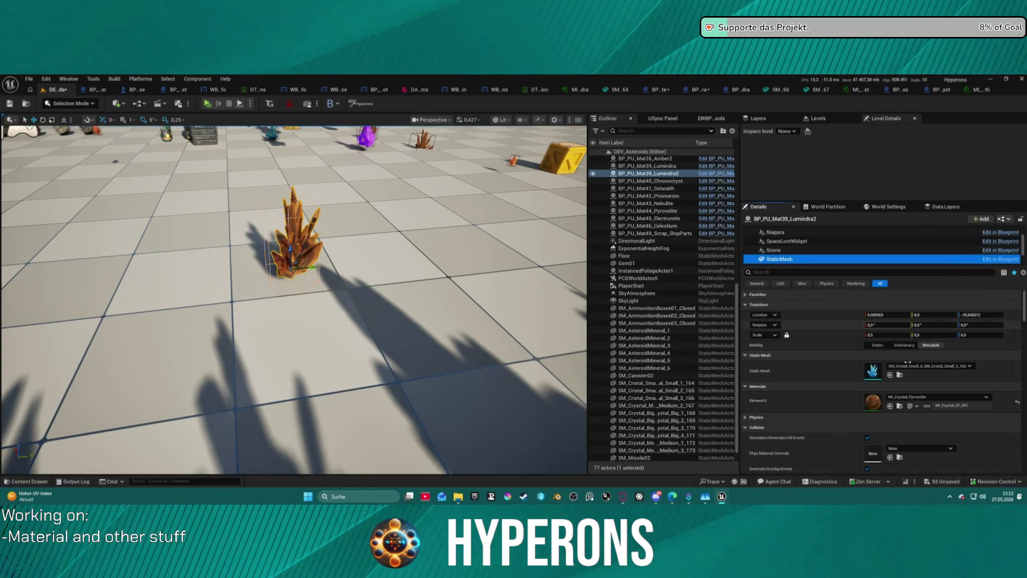
click(901, 406)
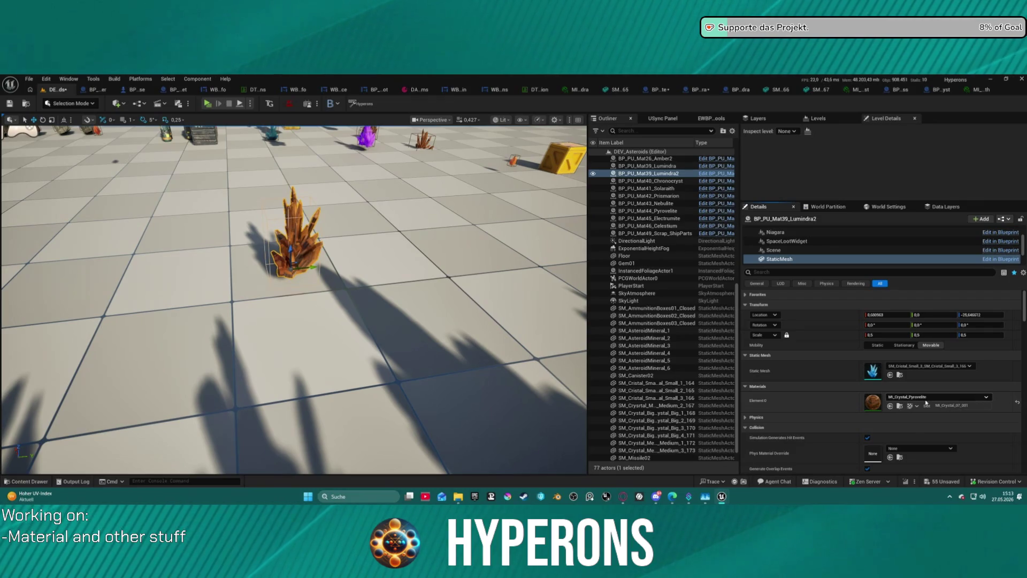
click(926, 401)
text(lum)
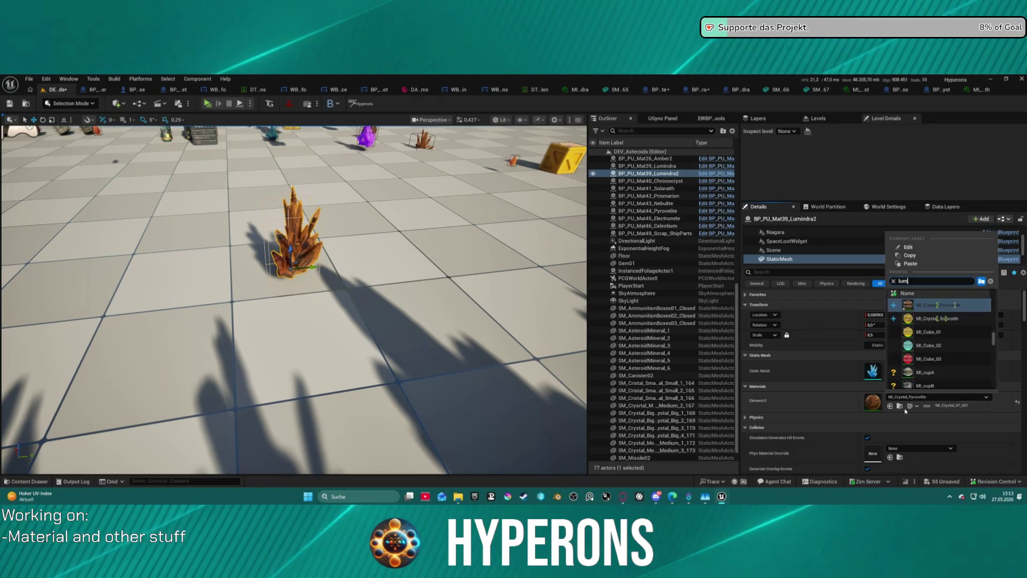
text(indra)
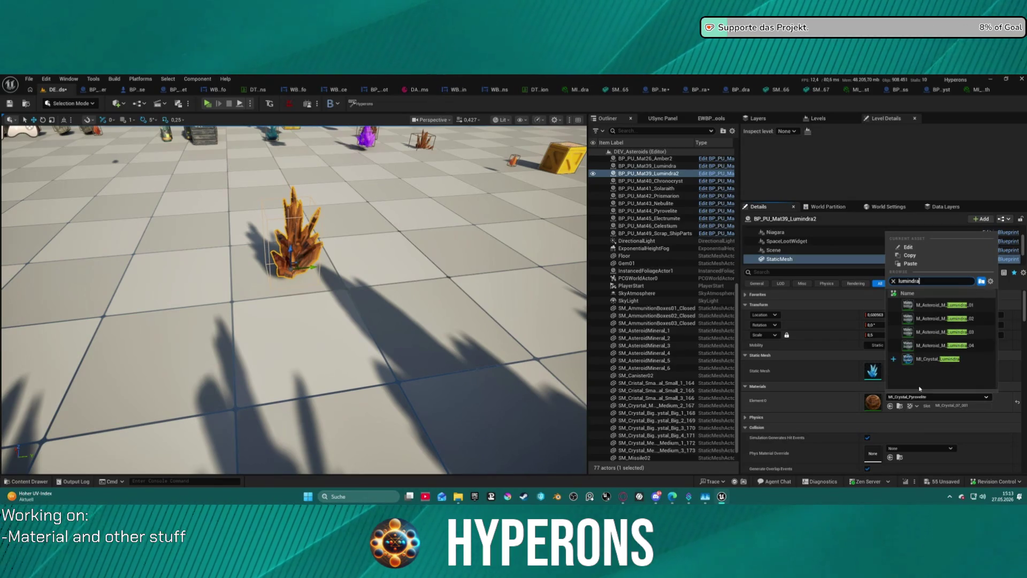
click(937, 359)
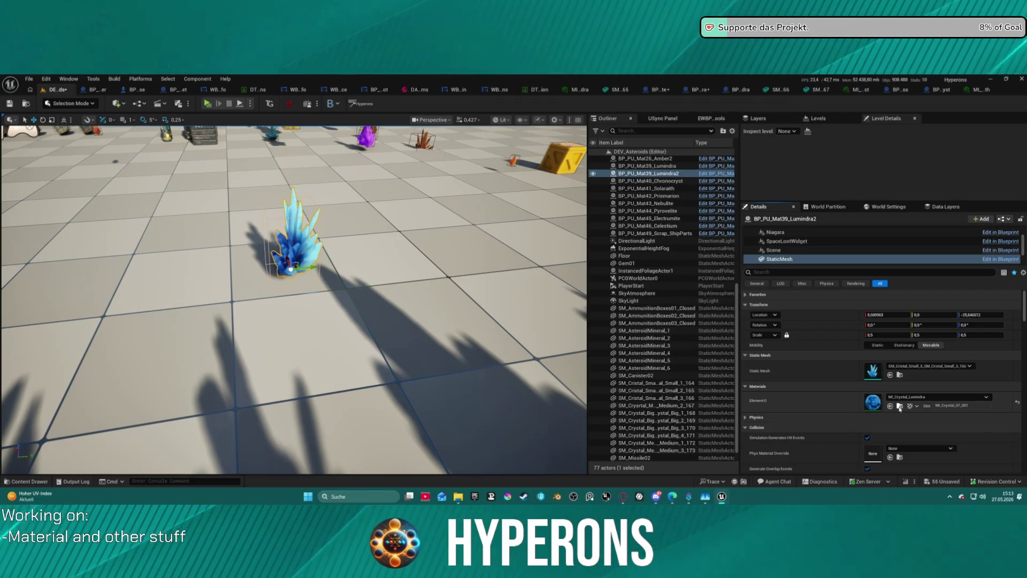
click(900, 406)
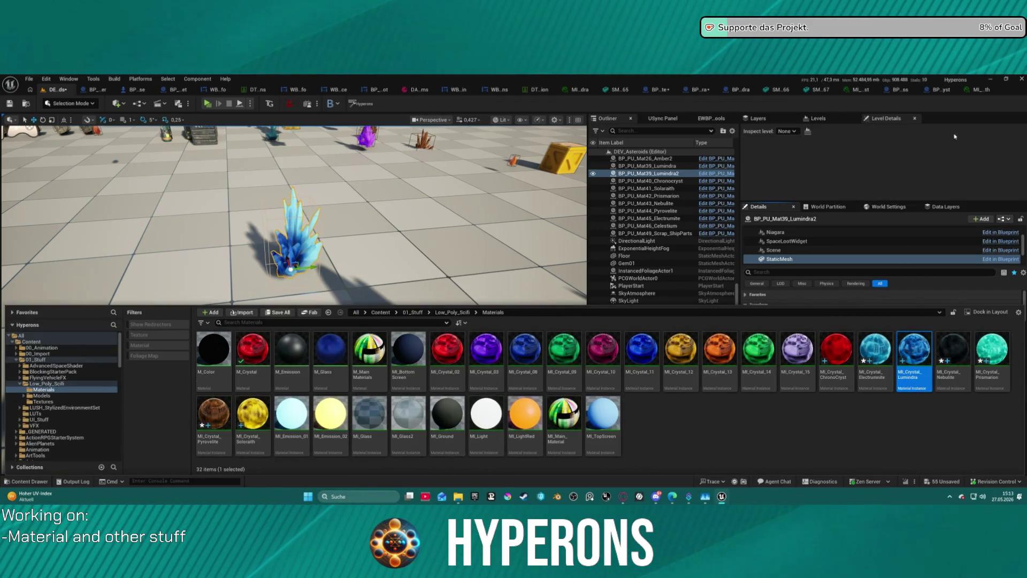
click(954, 136)
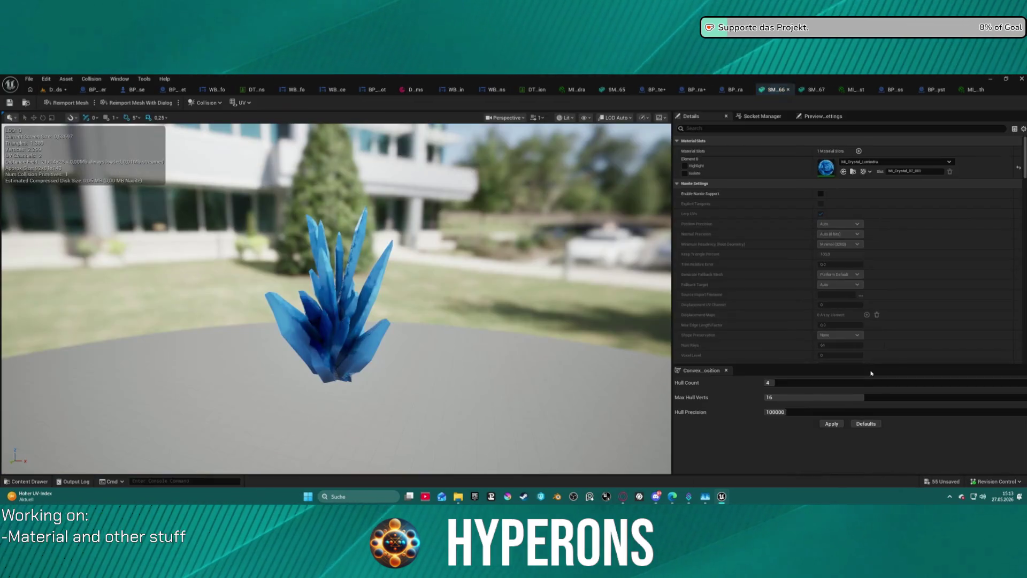
Step: Check the crystal static mesh's material slot, then view the crystal row from above in the level
double_click(872, 370)
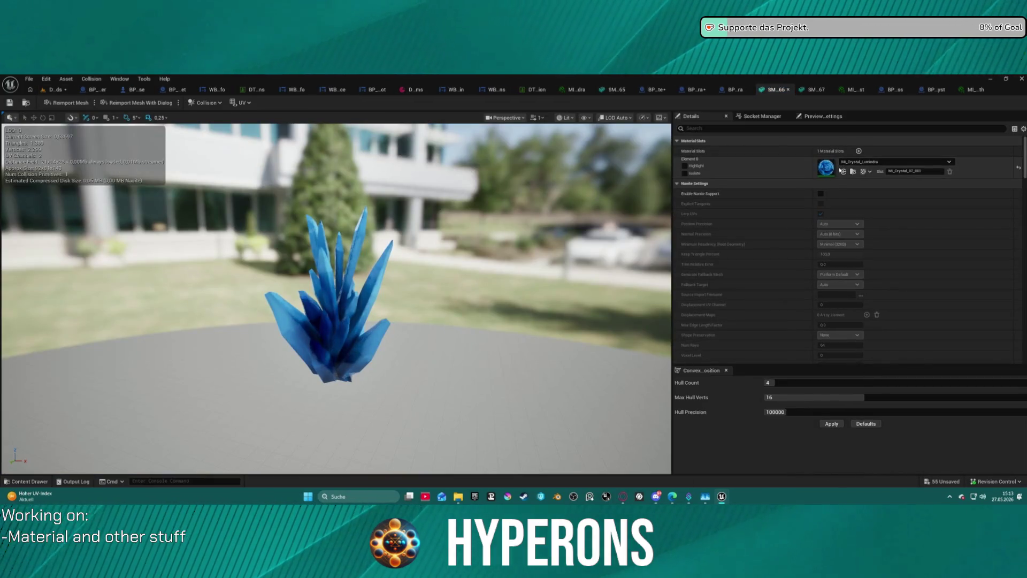
click(45, 89)
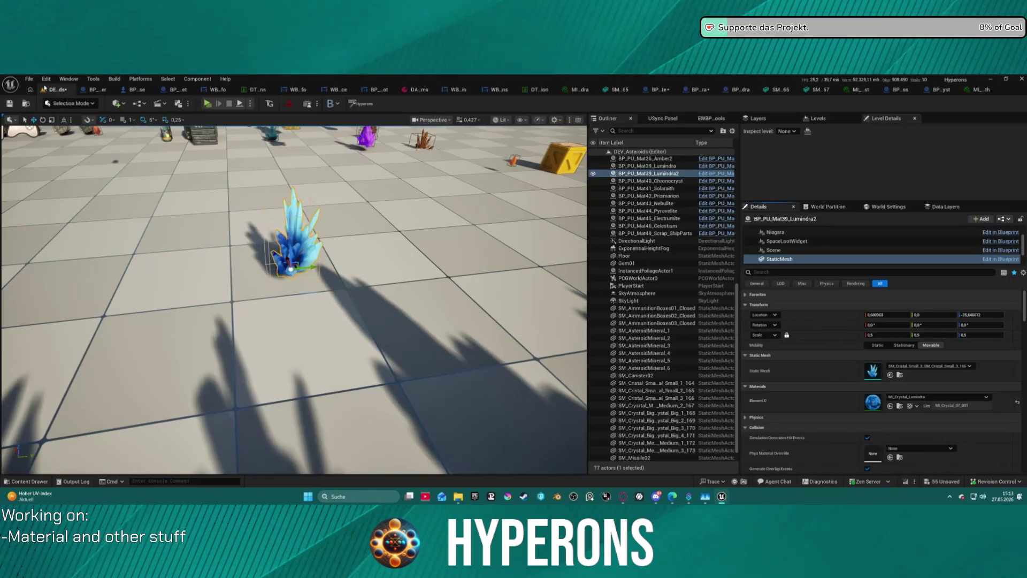
key(ctrl+space)
key(ctrl+space)
drag(367, 255, 367, 133)
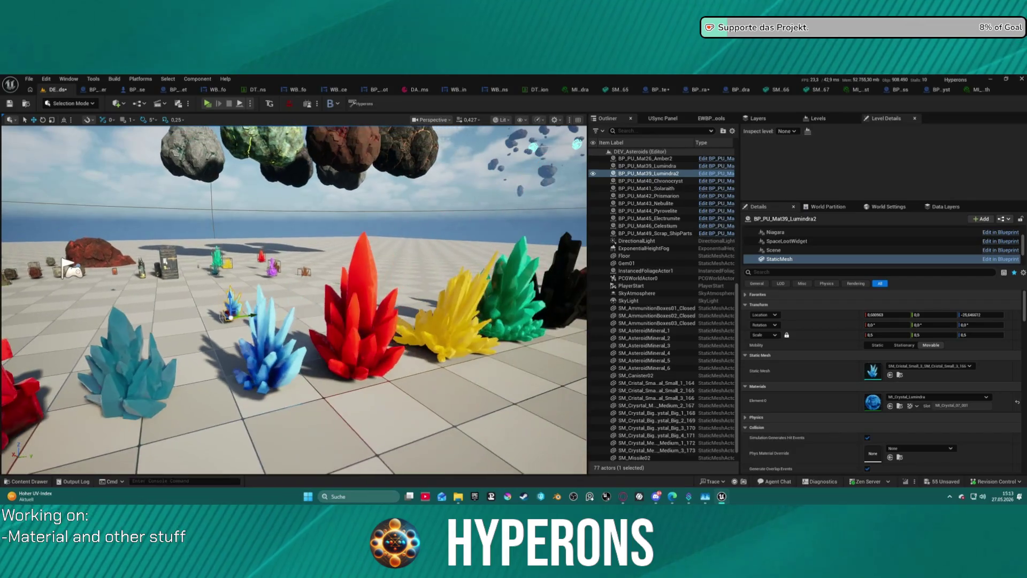
Step: Select the small blue crystal SM_Cristal_Small_3_166 and open its MI_Crystal_Lumindra material instance
click(273, 348)
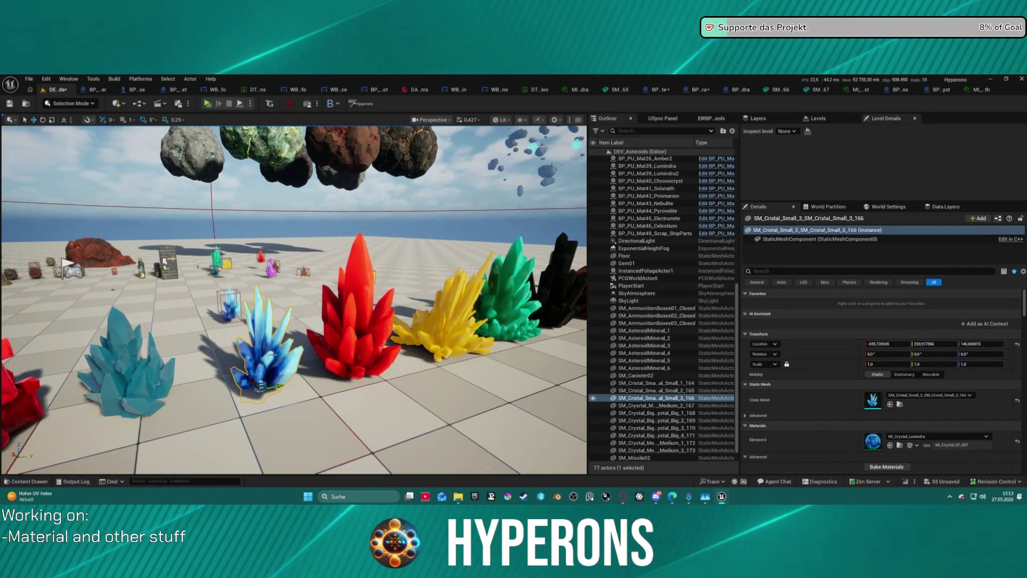
click(129, 381)
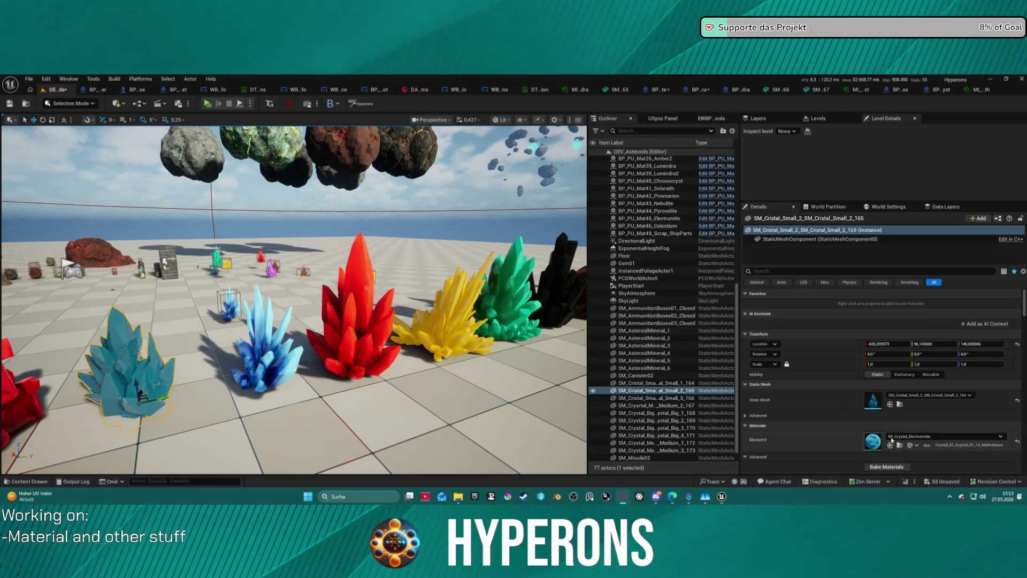
click(260, 342)
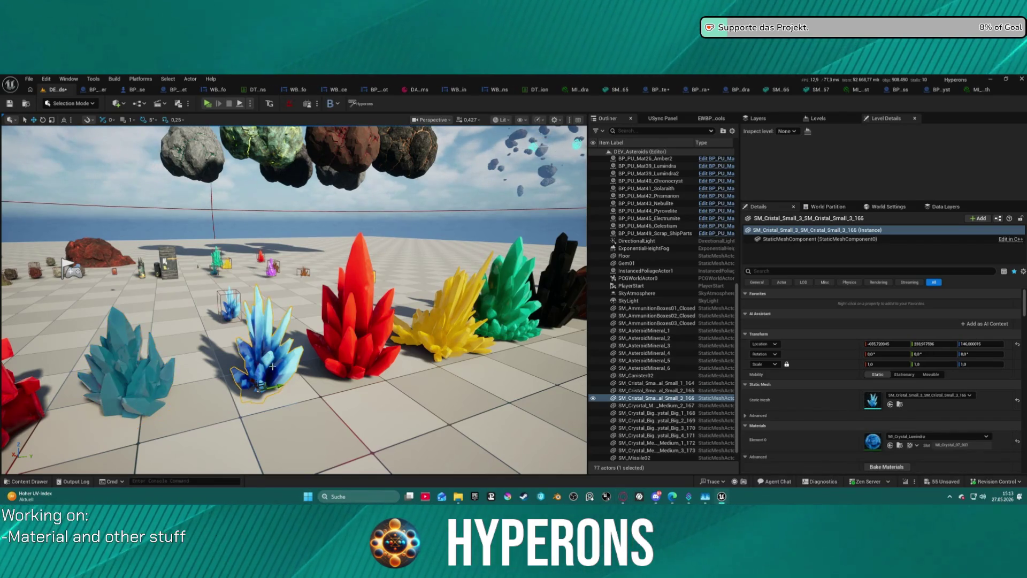
double_click(873, 448)
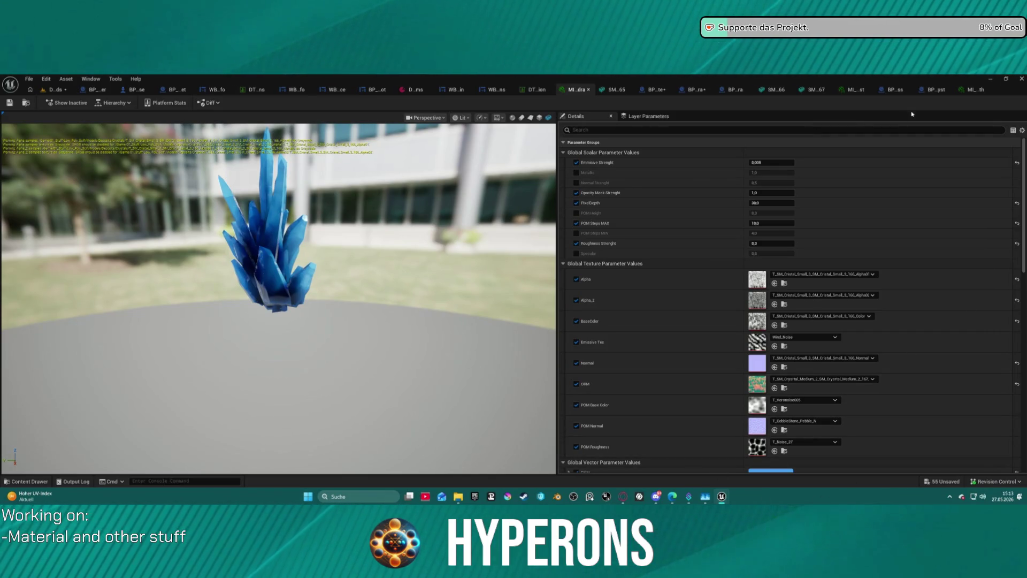
Step: Change MI_Crystal_Lumindra's Color parameter from blue to bright teal-green and save it
scroll(775, 444, down, 2)
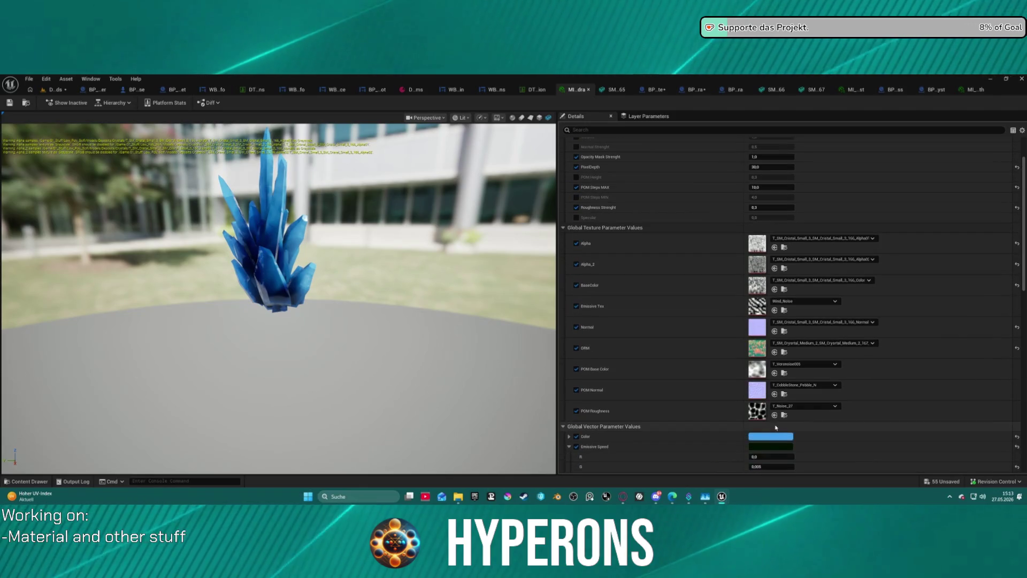
click(770, 436)
click(785, 329)
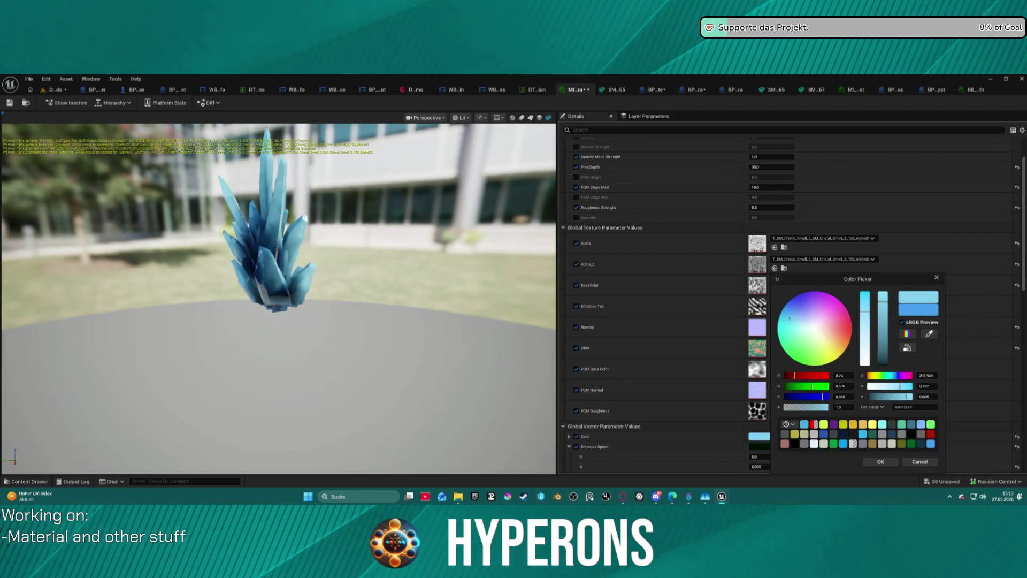
drag(784, 329, 778, 338)
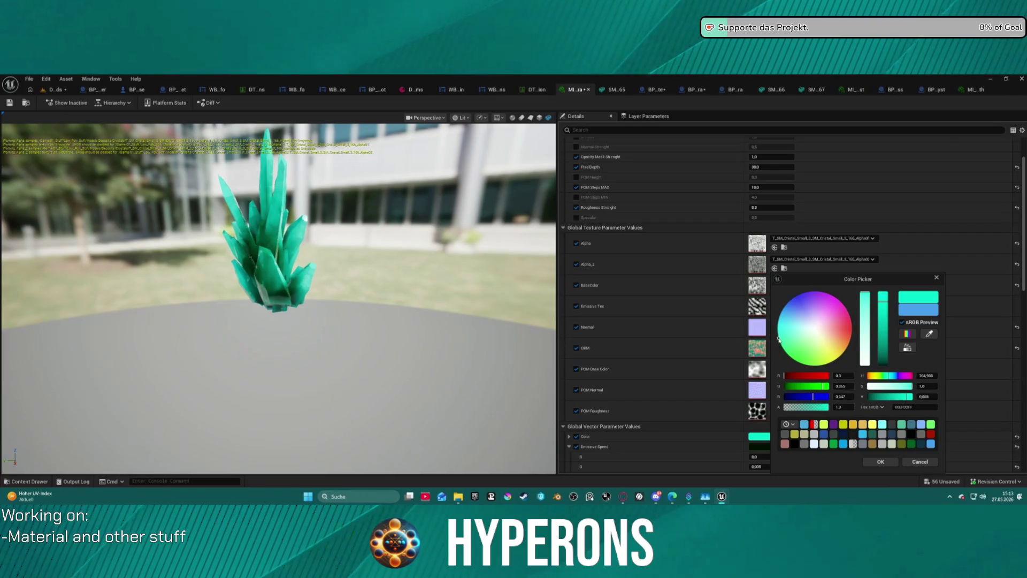
click(863, 460)
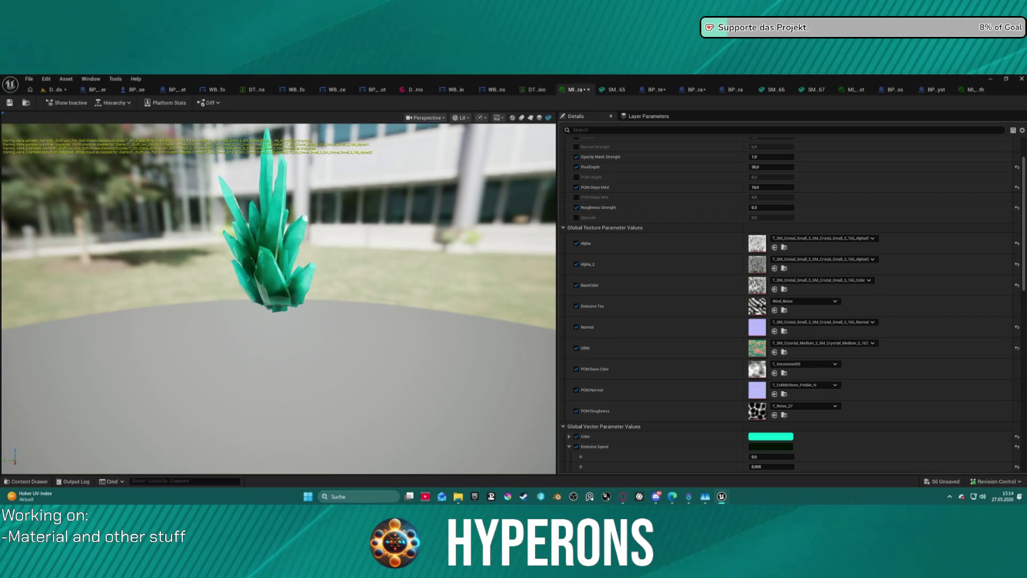
key(ctrl+s)
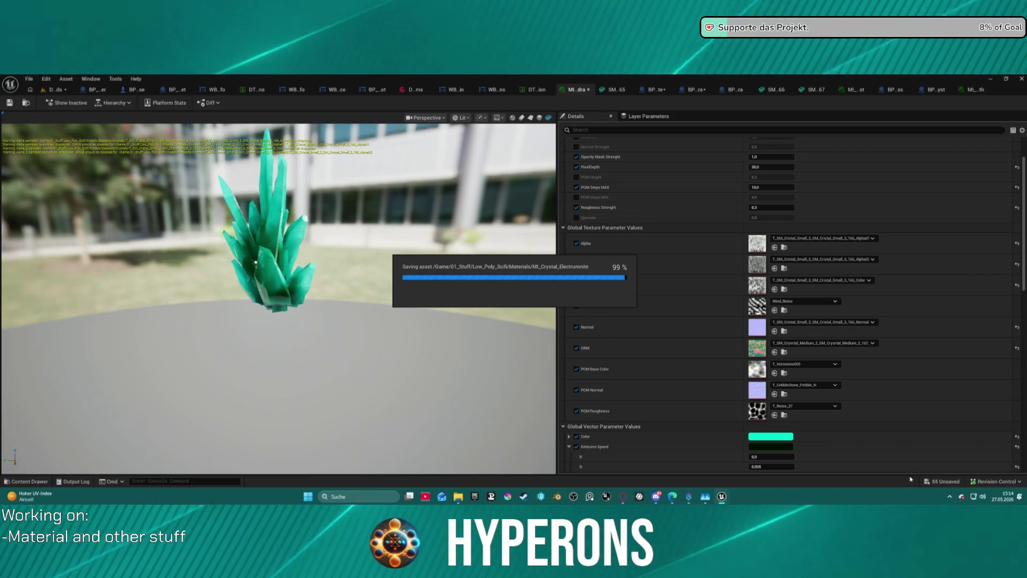
Step: Fly along the crystal row in the level to inspect the recoloured Lumindra crystal
click(54, 91)
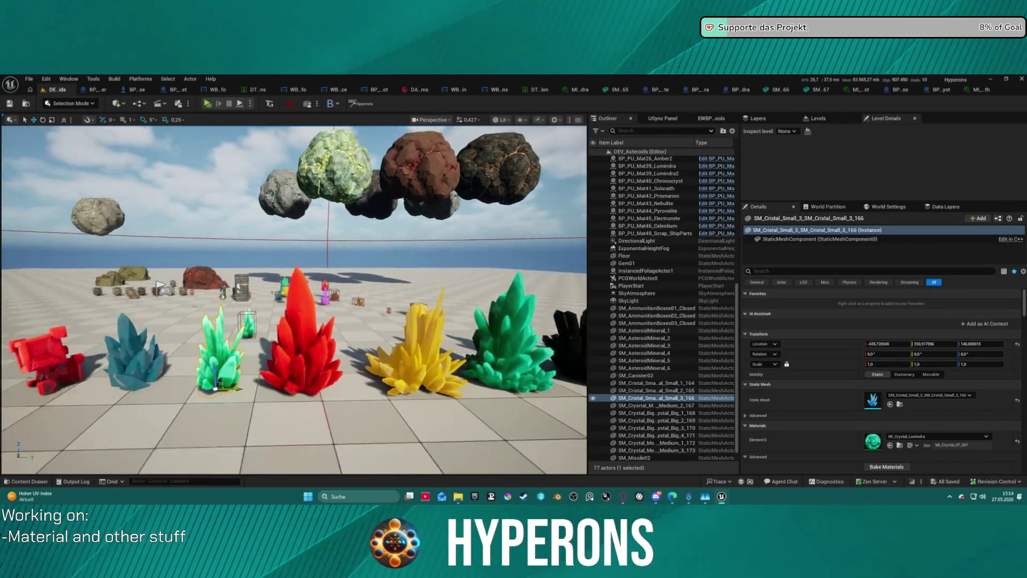
key(Right)
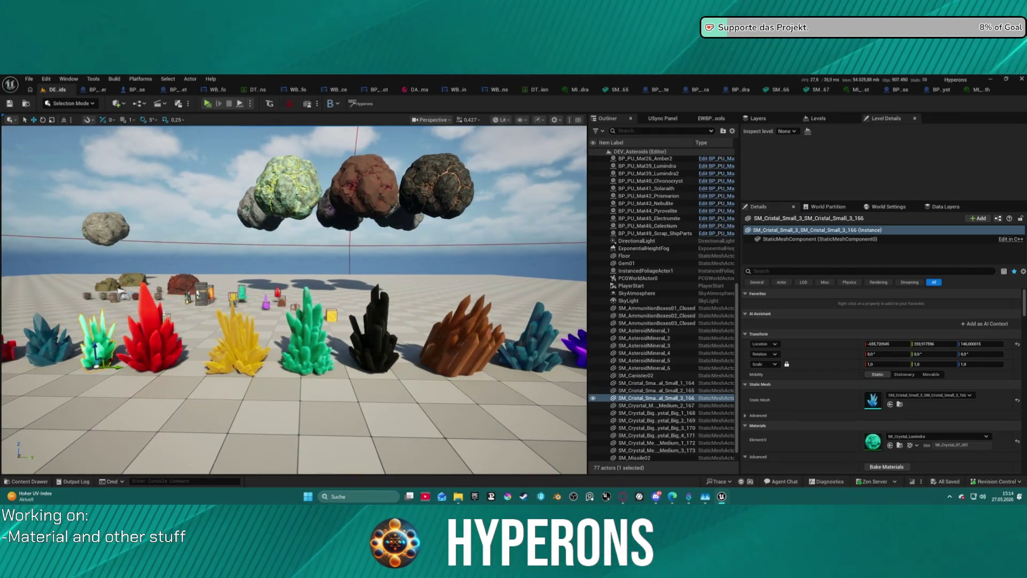
key(Left)
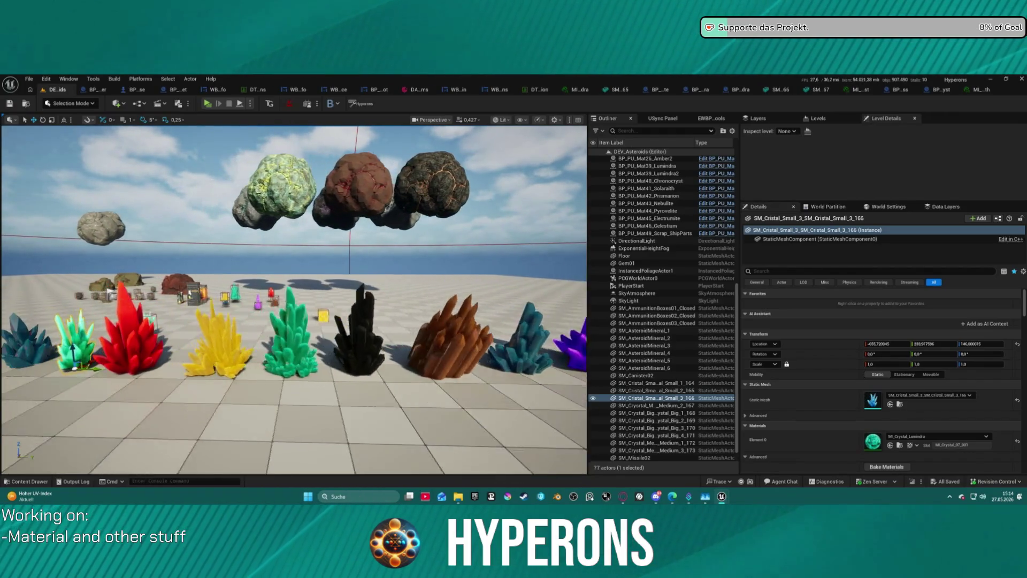
key(Left)
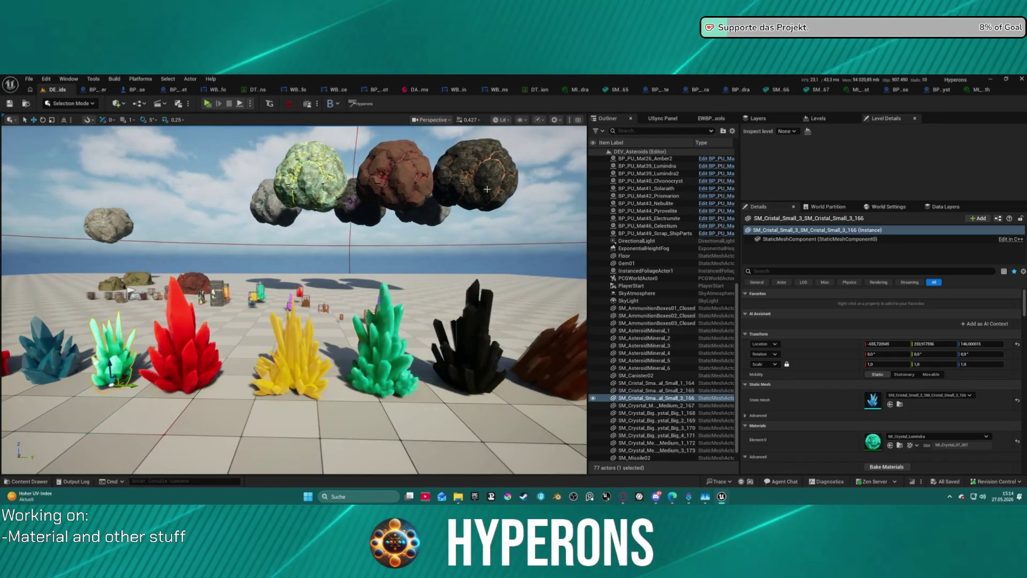
key(Right)
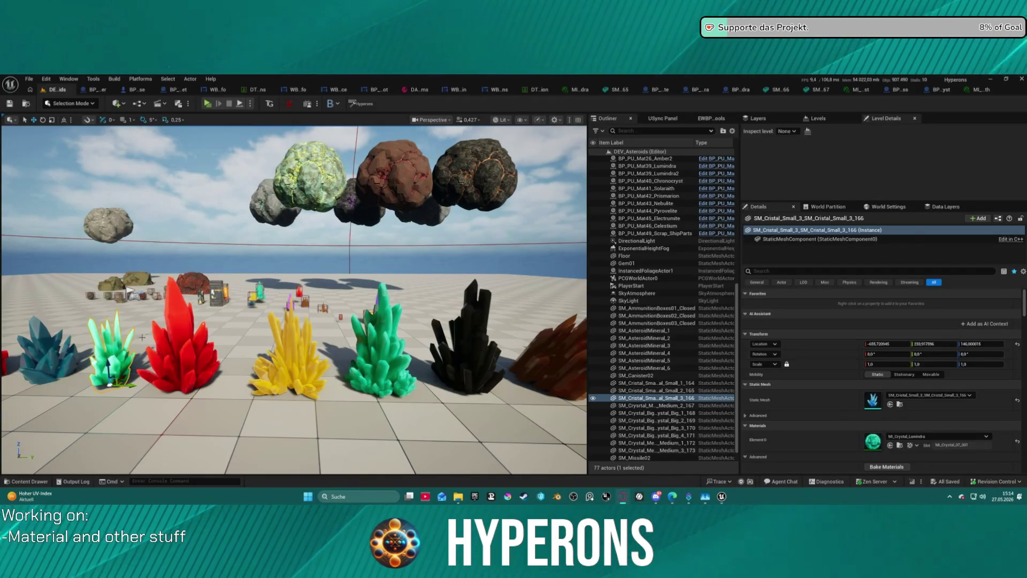
key(Right)
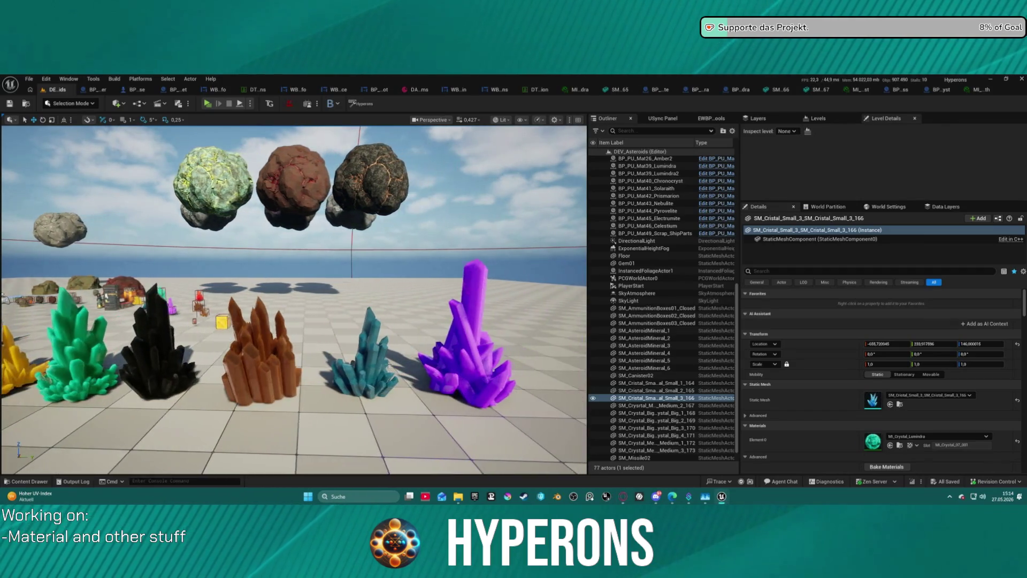
key(Right)
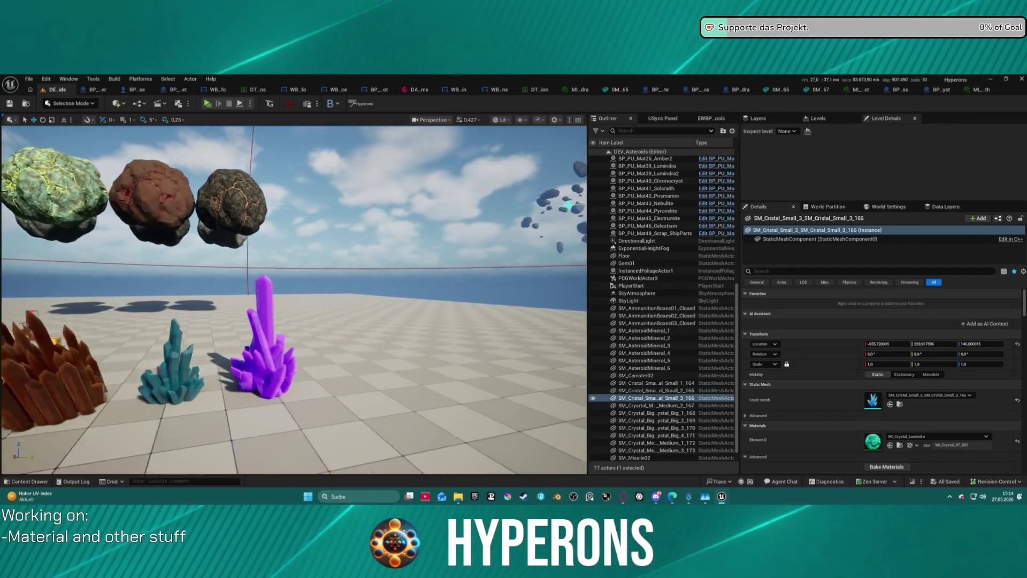
key(Left)
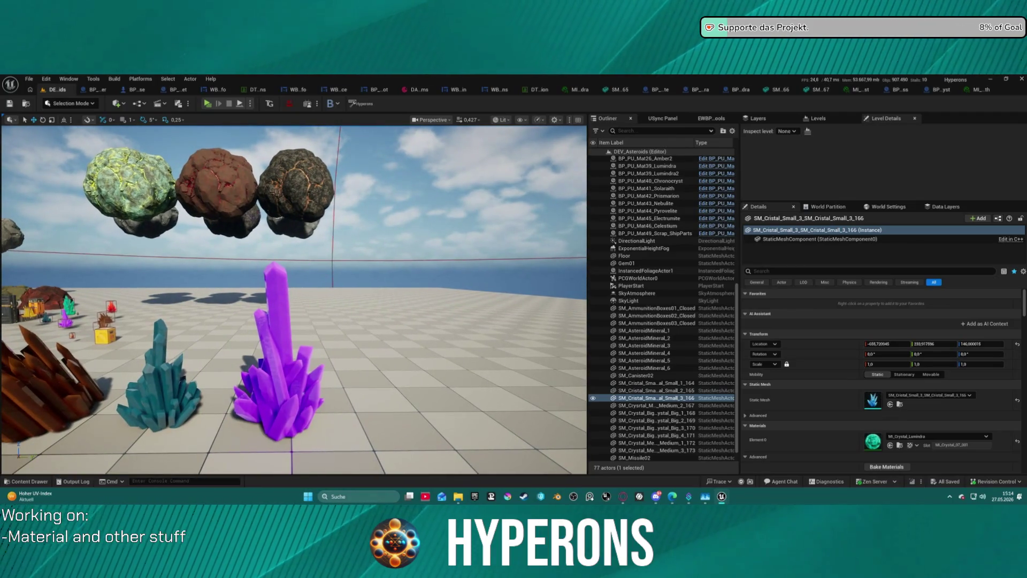
key(Left)
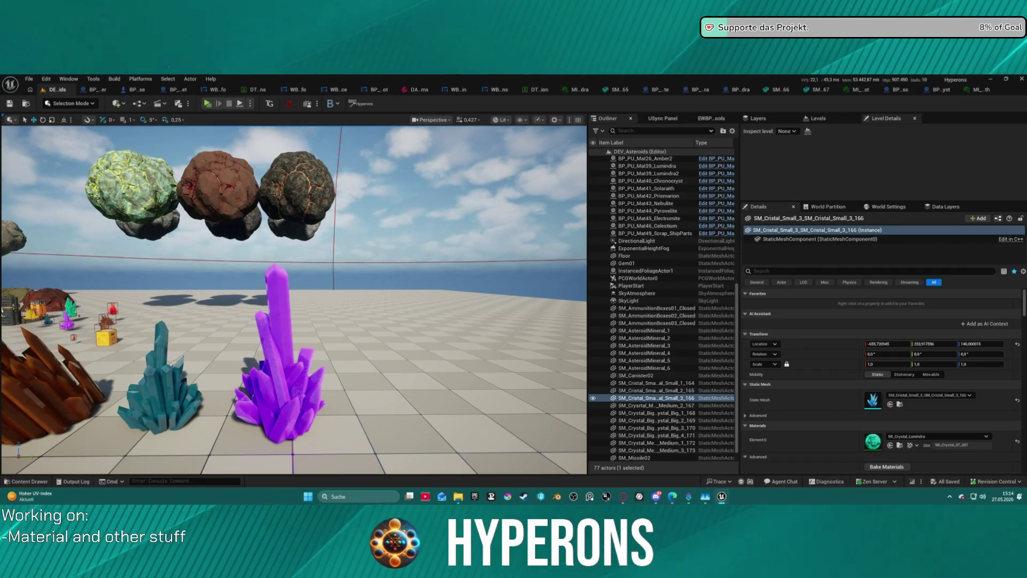
click(316, 390)
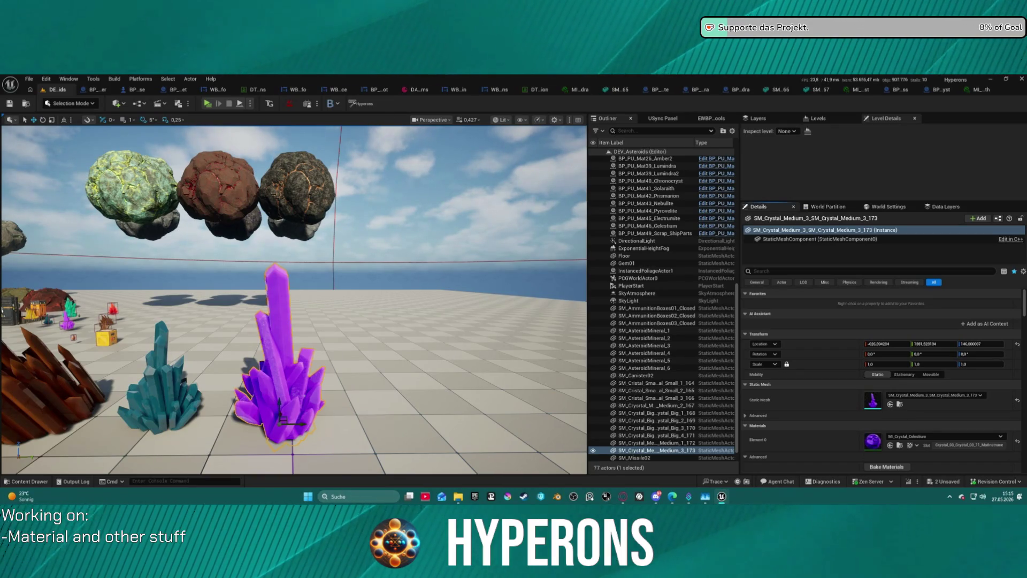
key(w)
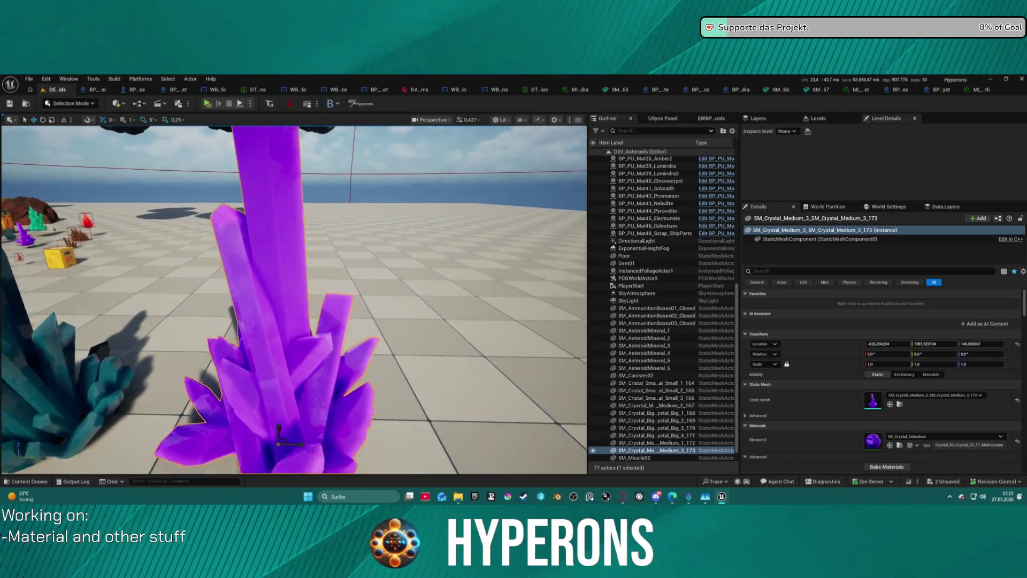
key(s)
key(w)
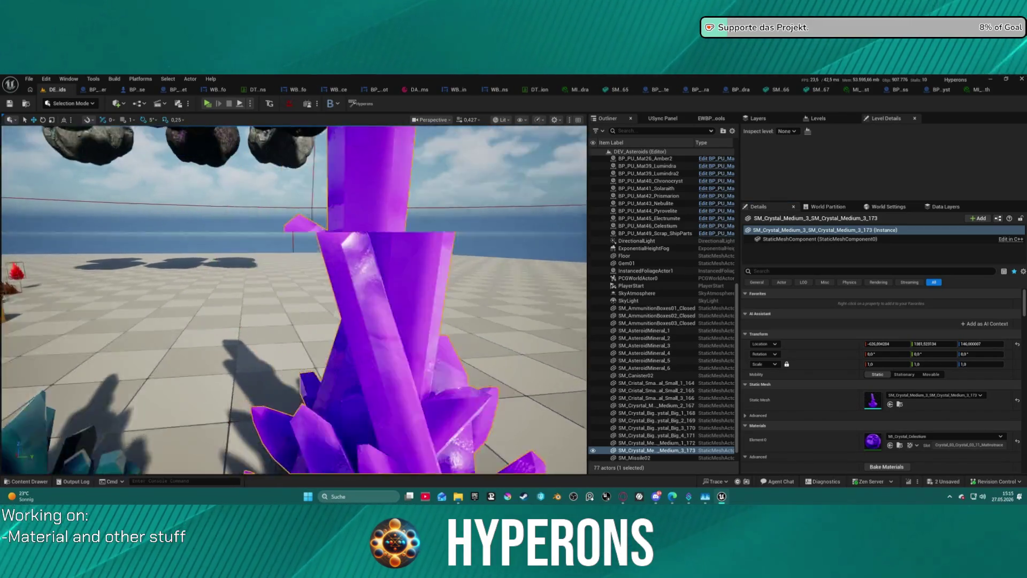
key(s)
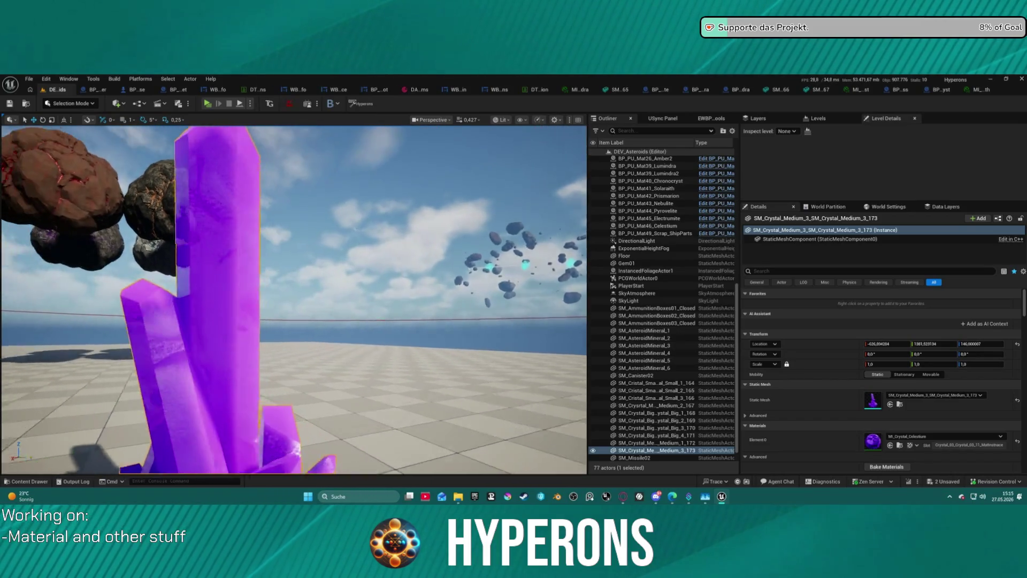
key(w)
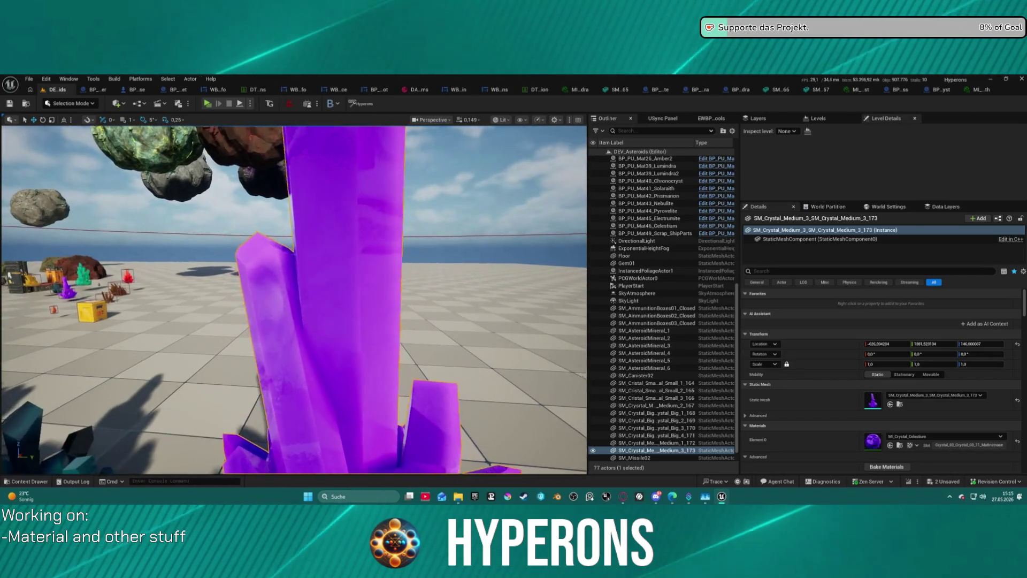
key(s)
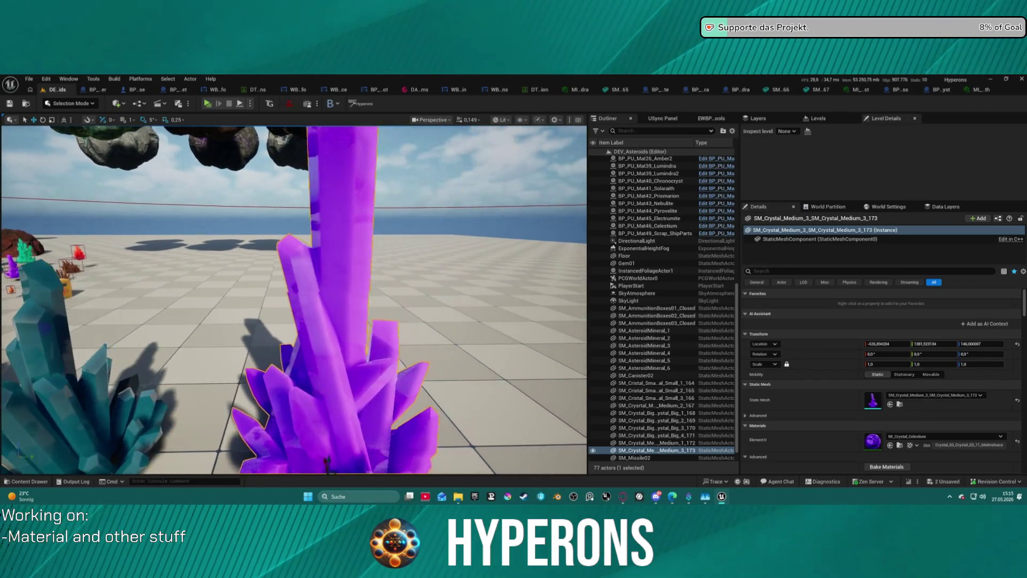
key(a)
drag(443, 336, 298, 431)
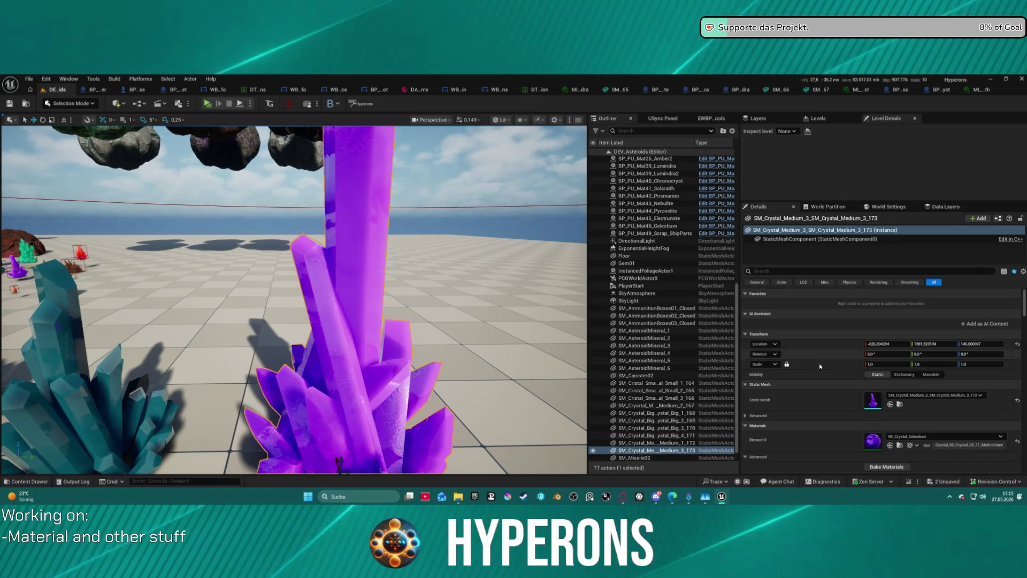
Step: Confirm the purple crystal uses MI_Crystal_Celestium and orbit around its darker violet facets
click(900, 405)
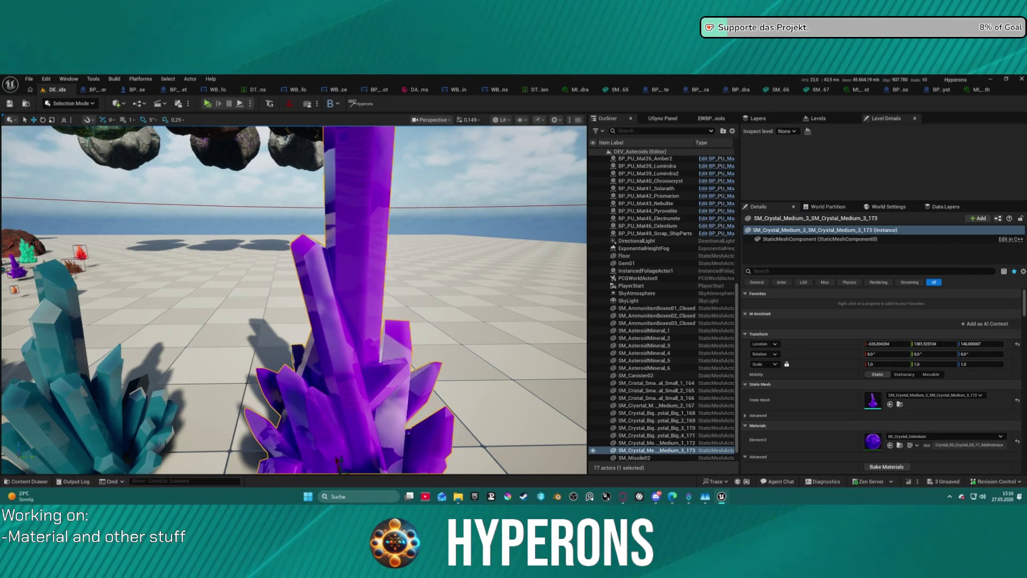
mouse_move(294, 300)
mouse_down()
mouse_move(241, 268)
mouse_move(252, 278)
mouse_move(230, 272)
mouse_move(257, 289)
mouse_move(300, 257)
mouse_move(321, 257)
mouse_move(326, 272)
mouse_move(310, 268)
mouse_up()
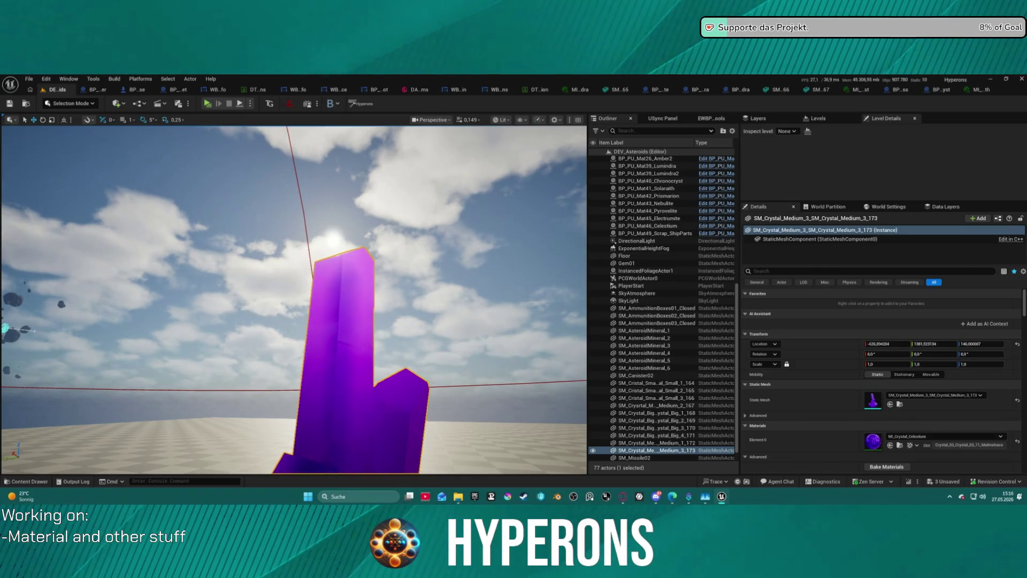
mouse_move(485, 222)
mouse_down()
mouse_move(484, 267)
mouse_move(444, 214)
mouse_move(401, 214)
mouse_move(359, 171)
mouse_up()
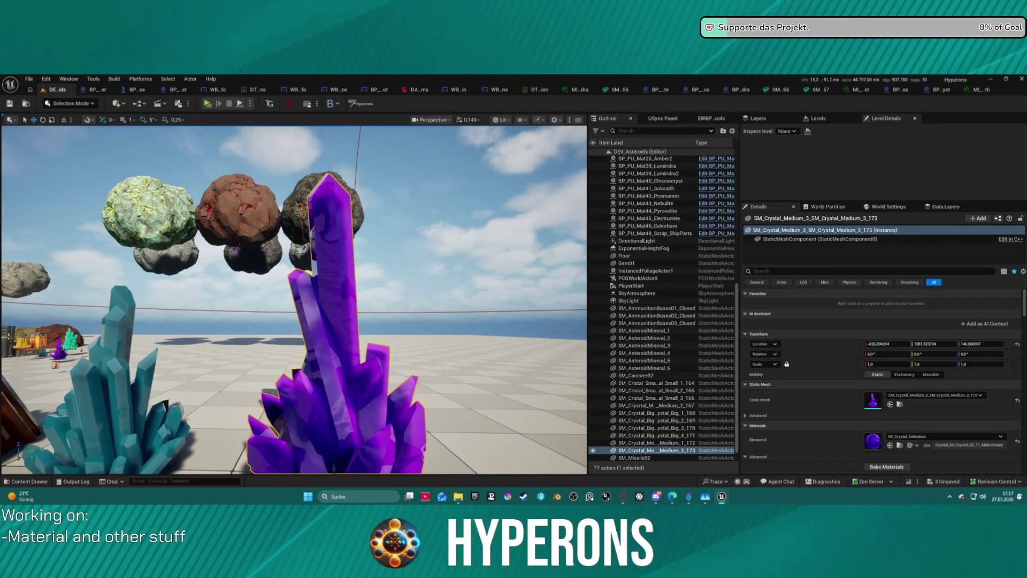
mouse_move(294, 300)
mouse_down()
mouse_move(241, 294)
mouse_move(203, 224)
mouse_move(187, 246)
mouse_move(273, 228)
mouse_up()
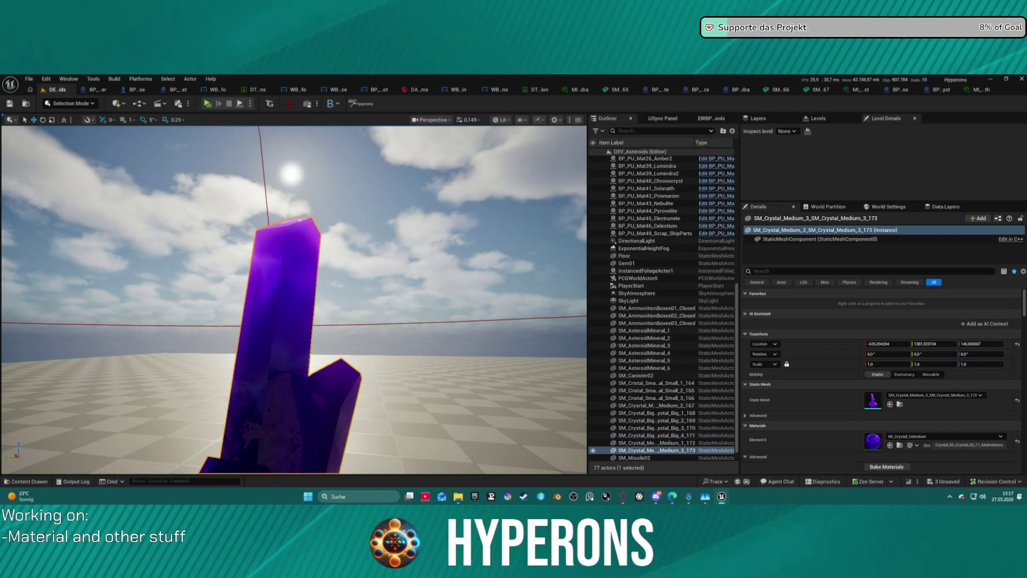
key(w)
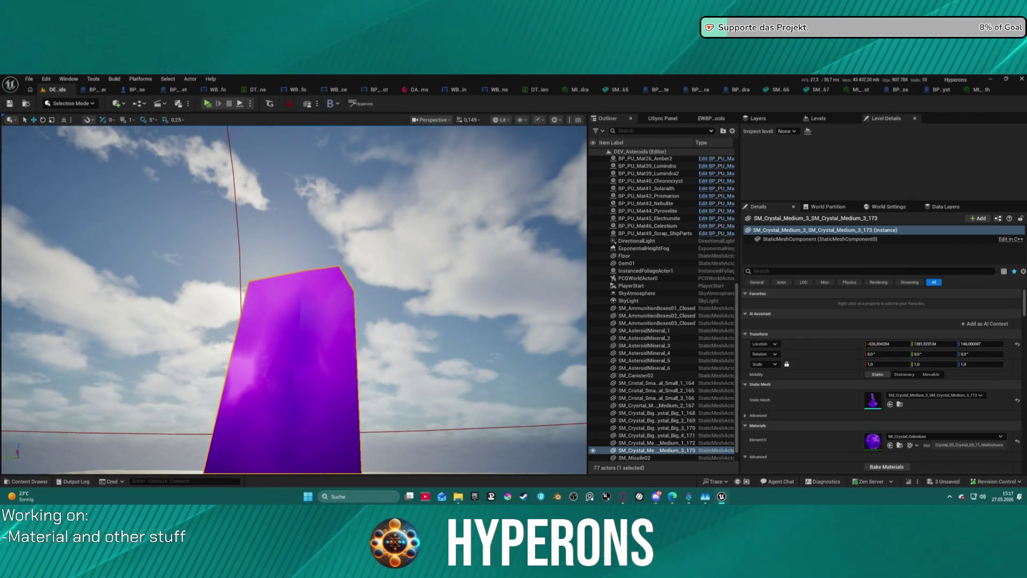
key(s)
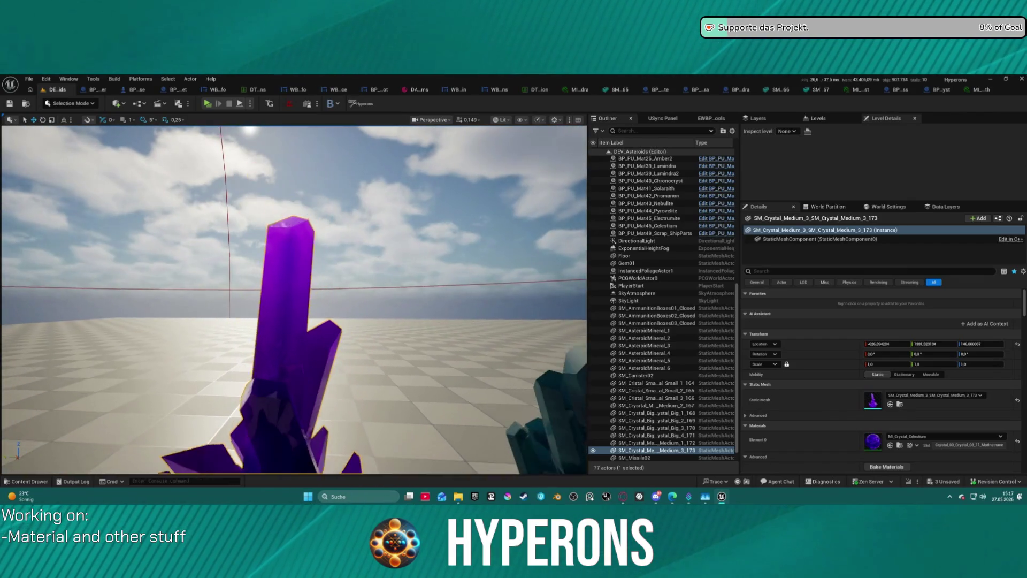
key(w)
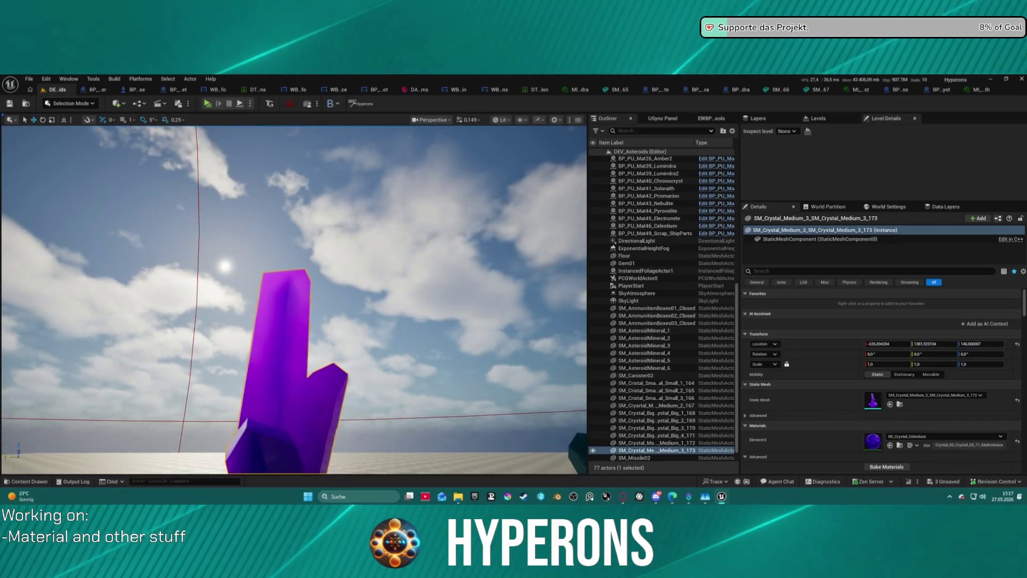
key(s)
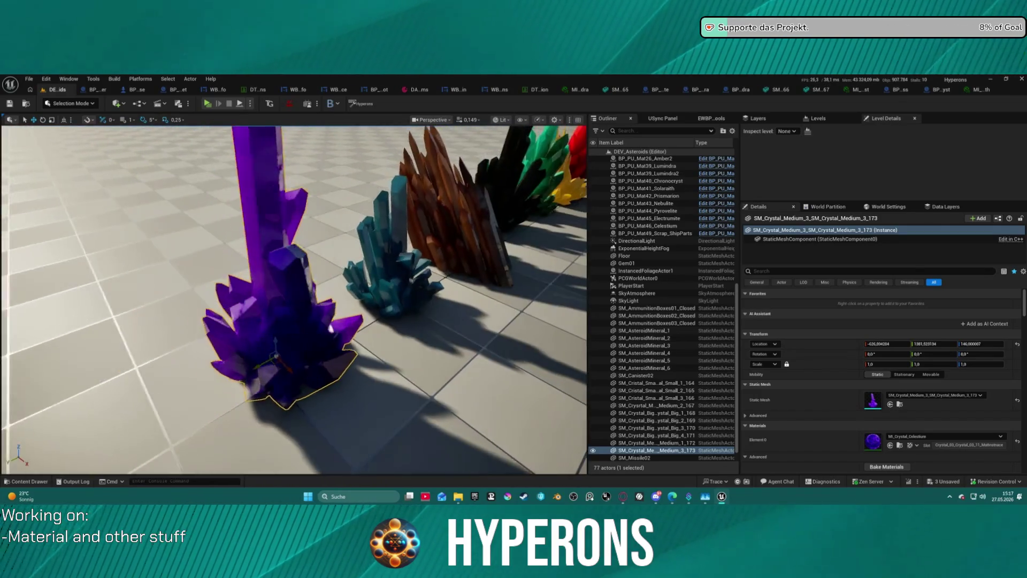
key(w)
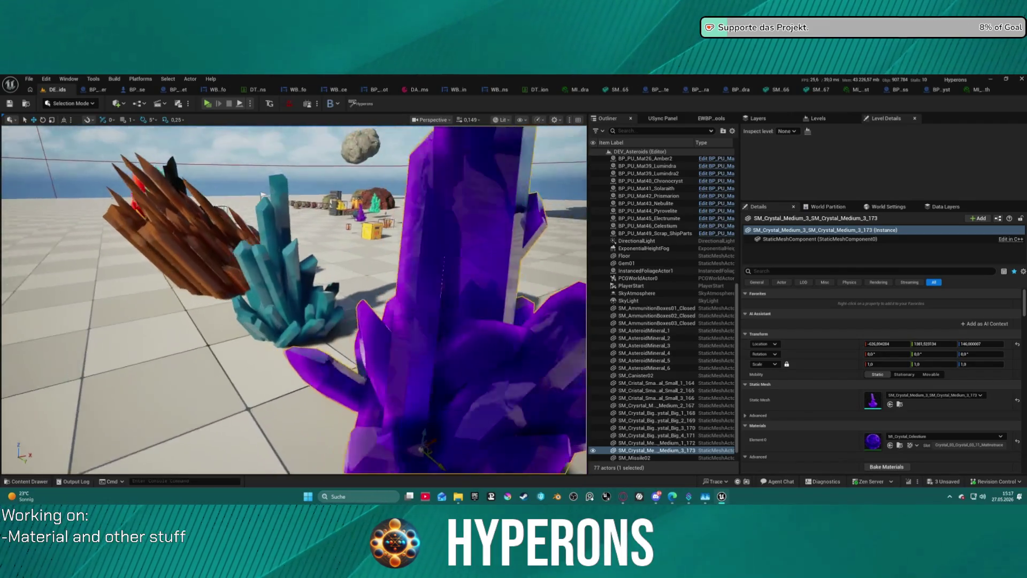
key(a)
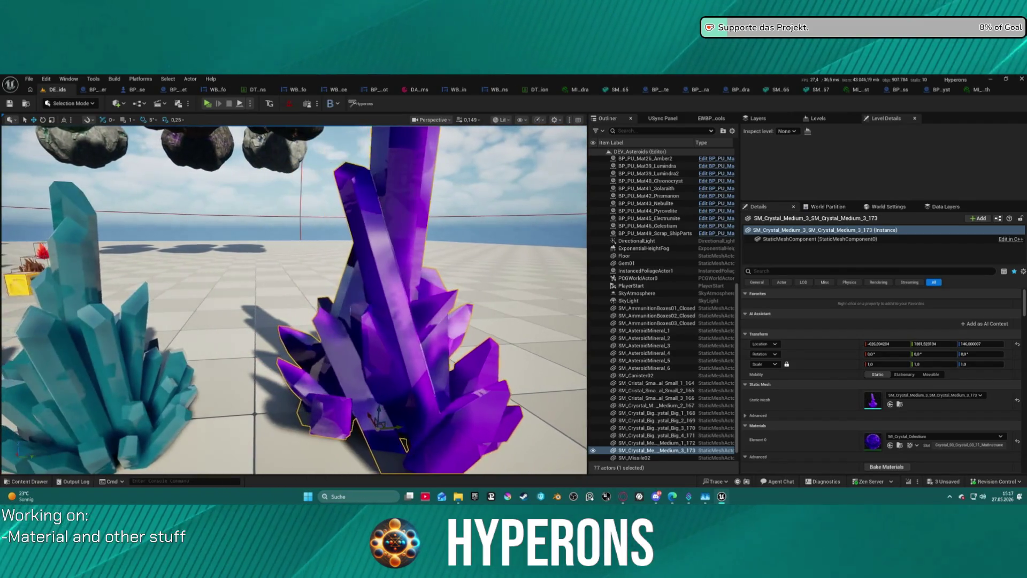
key(w)
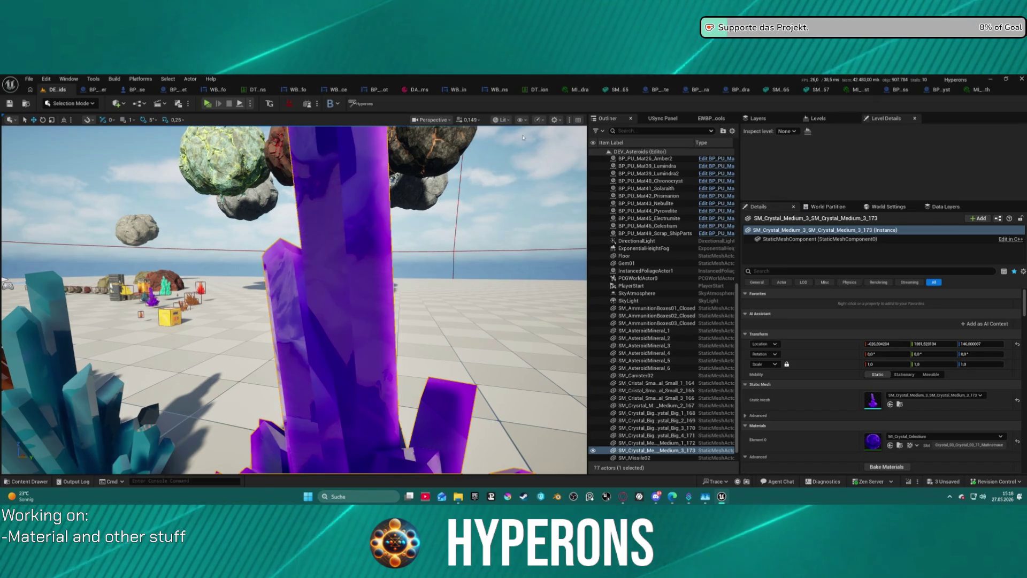
key(w)
key(s)
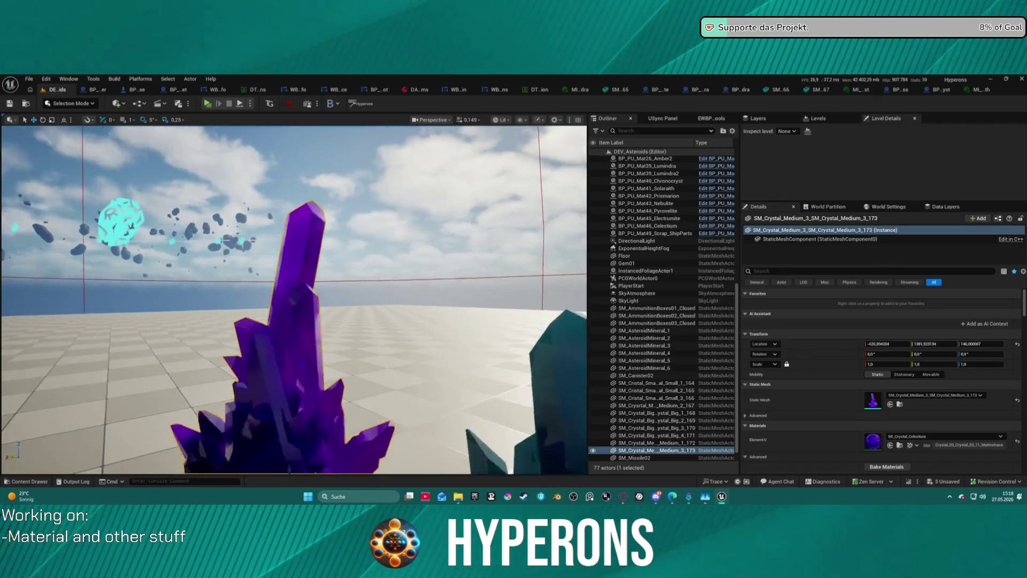
key(w)
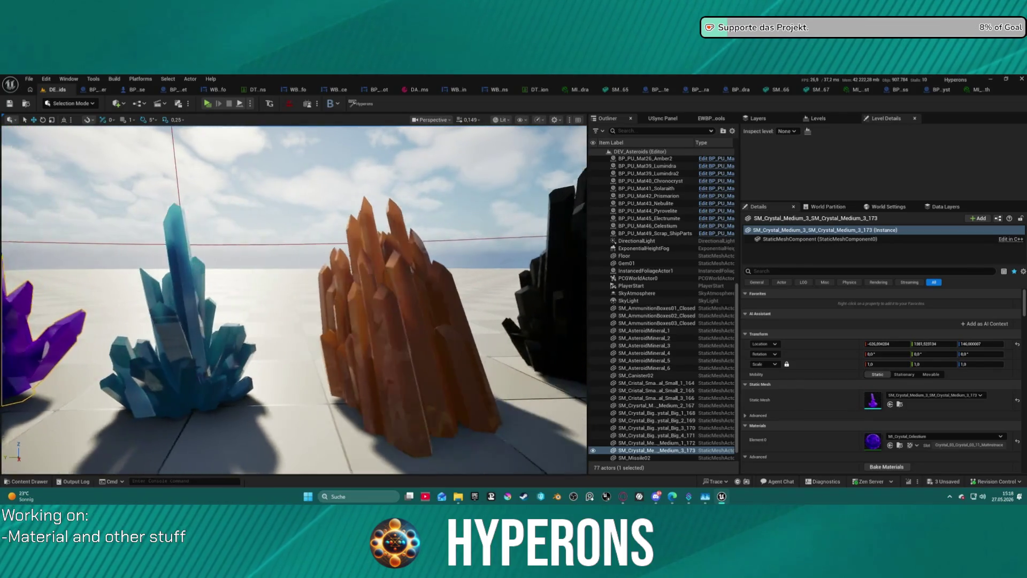
key(w)
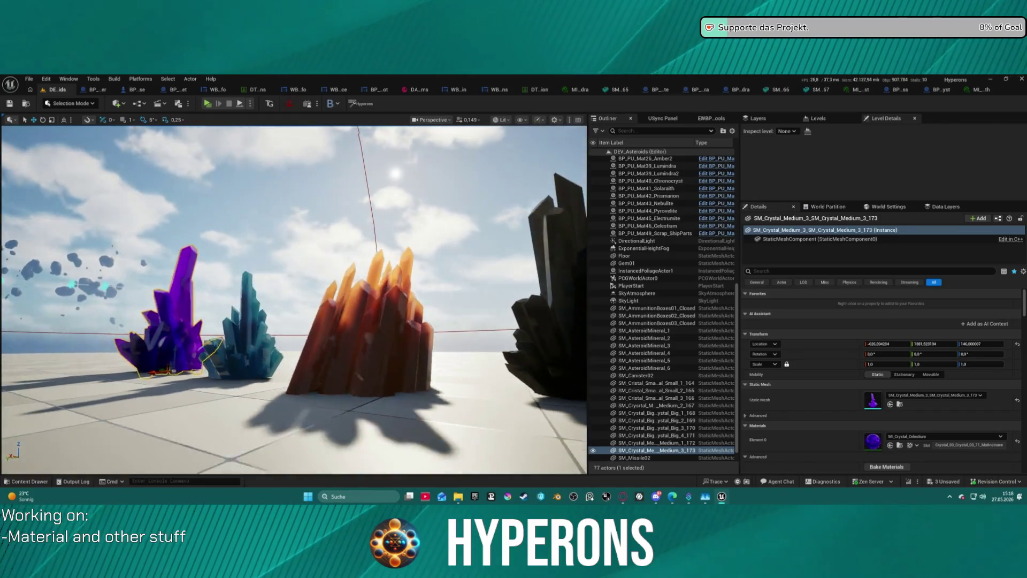
key(w)
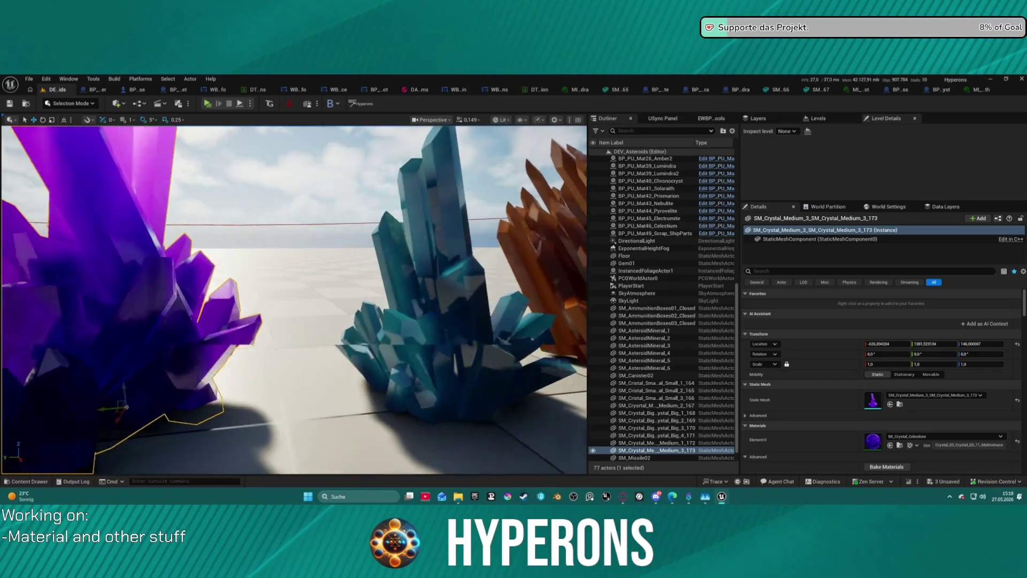
key(w)
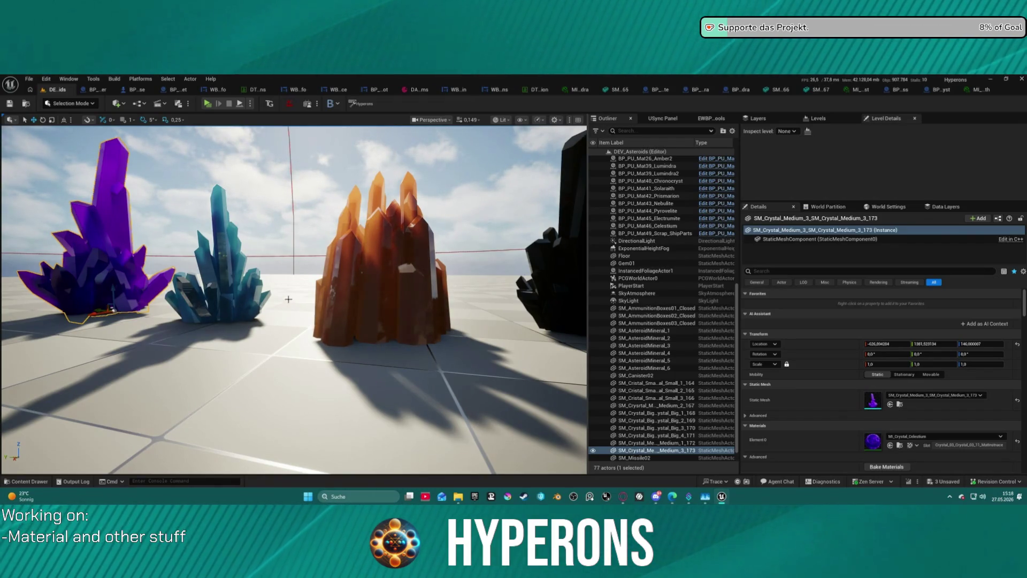
drag(415, 261, 375, 358)
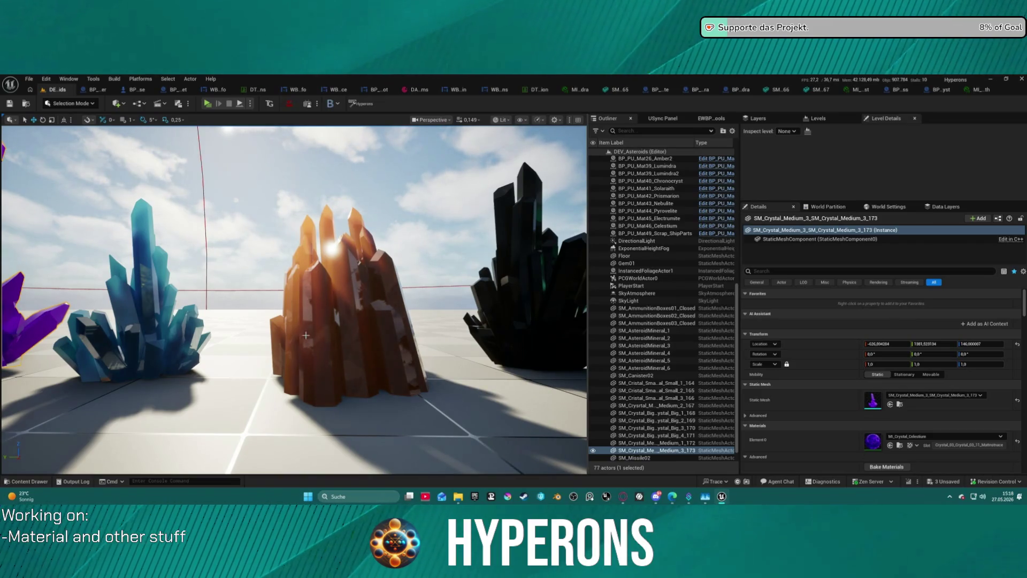
mouse_move(306, 335)
mouse_down()
mouse_move(251, 336)
mouse_move(241, 310)
mouse_move(374, 214)
mouse_up()
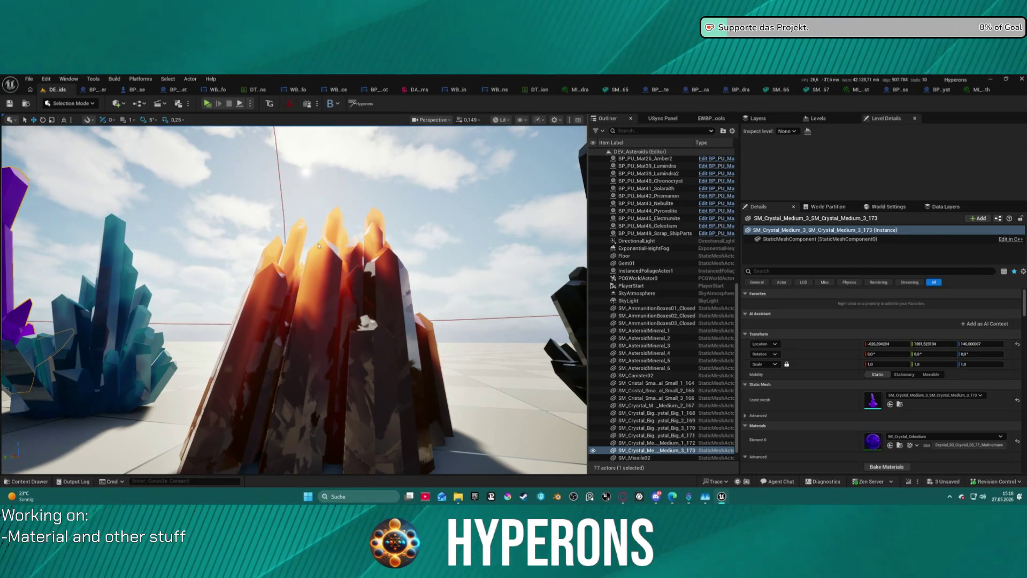
drag(319, 245, 319, 230)
drag(327, 345, 305, 340)
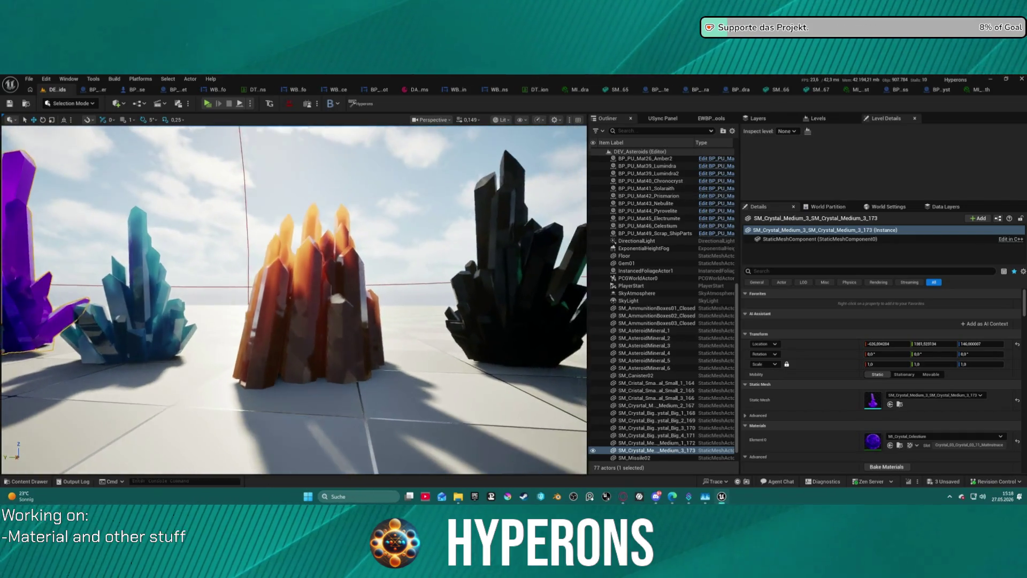
mouse_move(294, 321)
mouse_down()
mouse_move(294, 263)
mouse_move(278, 281)
mouse_move(292, 270)
mouse_up()
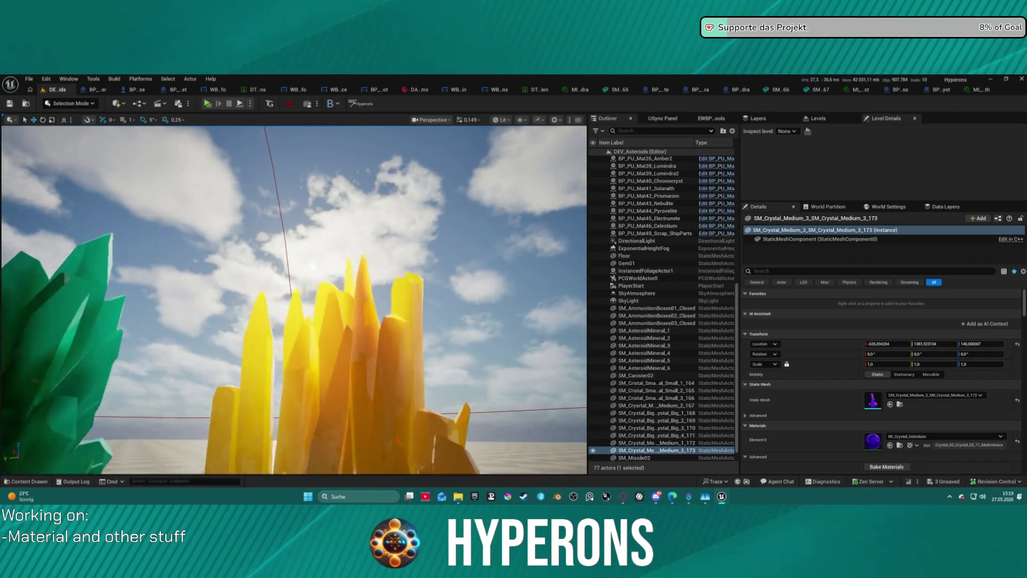
mouse_move(291, 270)
mouse_down()
mouse_move(470, 283)
mouse_move(473, 262)
mouse_move(514, 265)
mouse_move(460, 268)
mouse_move(427, 289)
mouse_move(423, 278)
mouse_move(337, 279)
mouse_move(337, 241)
mouse_move(293, 160)
mouse_up()
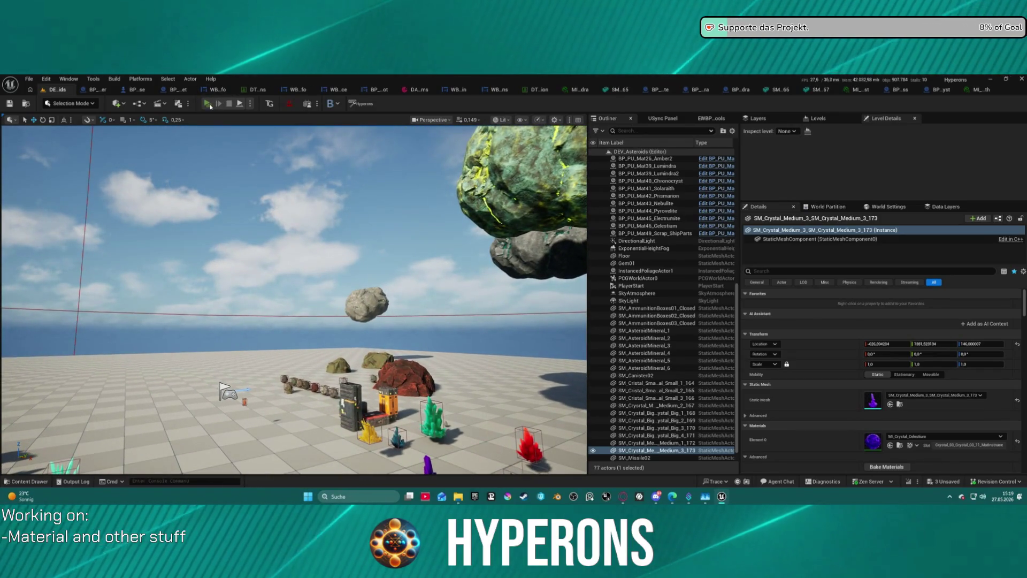
Step: Play the level despite the compile warning and run the character up to the crystal row
click(208, 103)
click(571, 316)
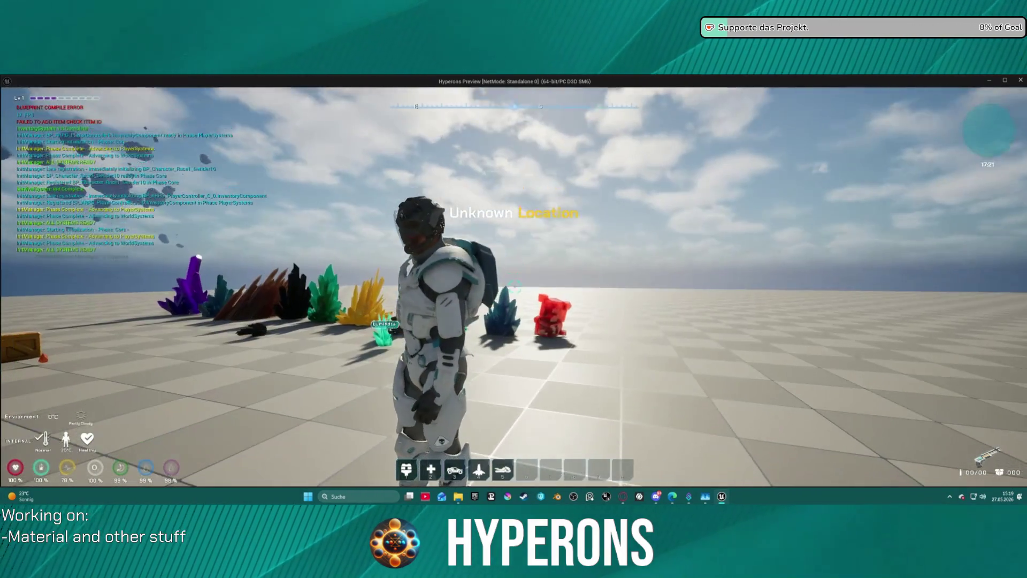
key(w)
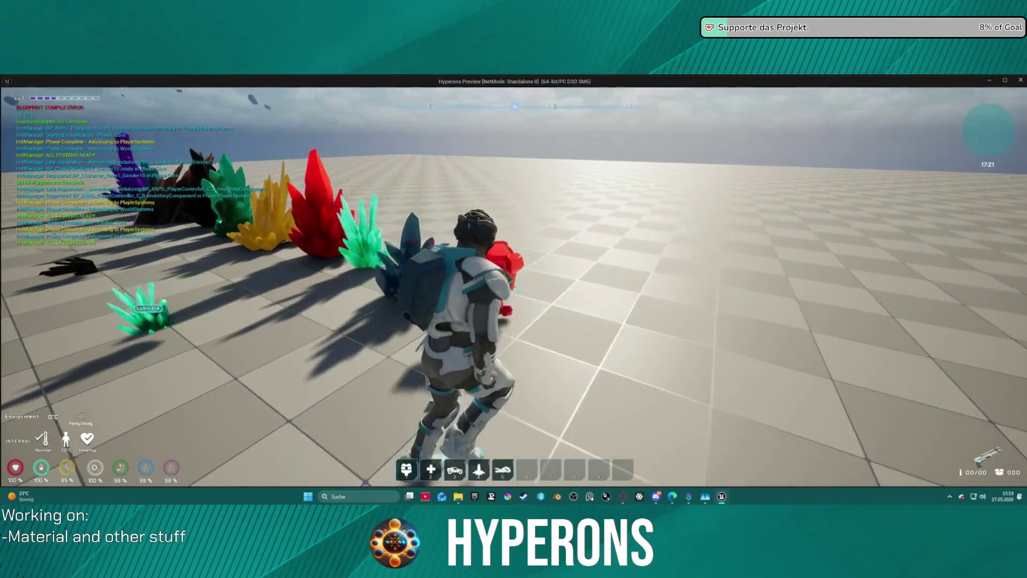
key(w)
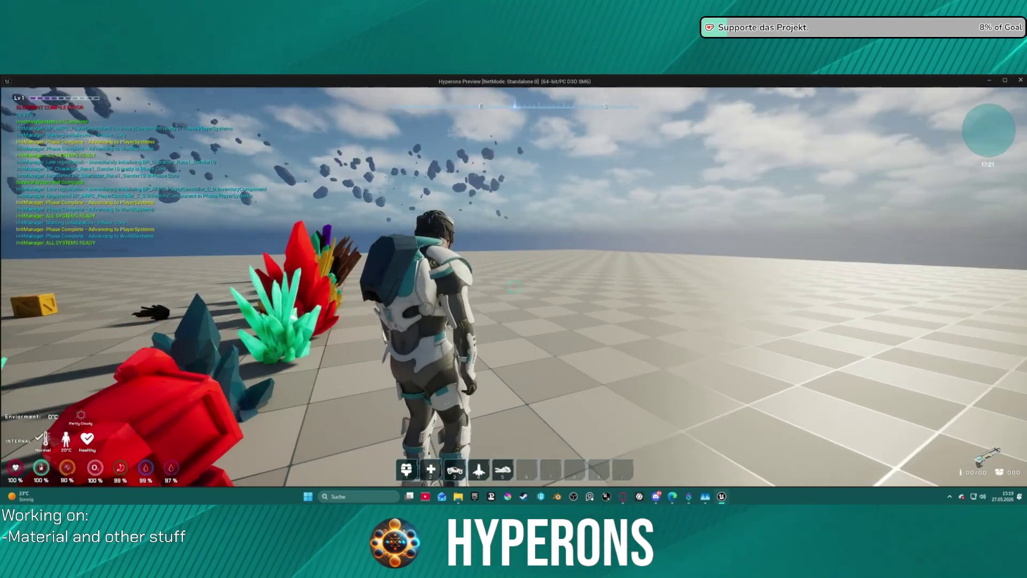
key(super)
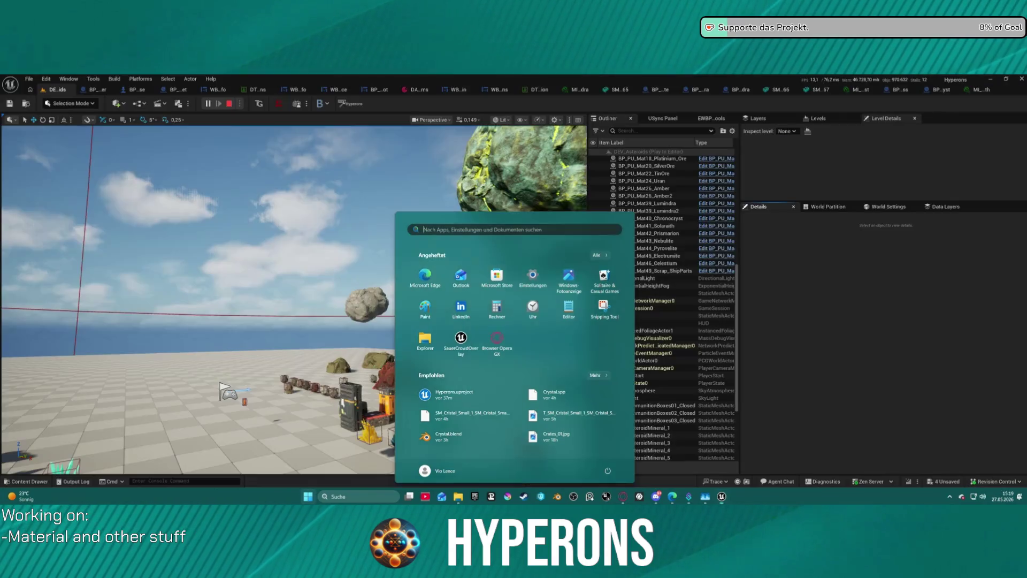
Step: Close the crystal material, Lumindra and Nebulite blueprint, and crystal mesh editors
key(Escape)
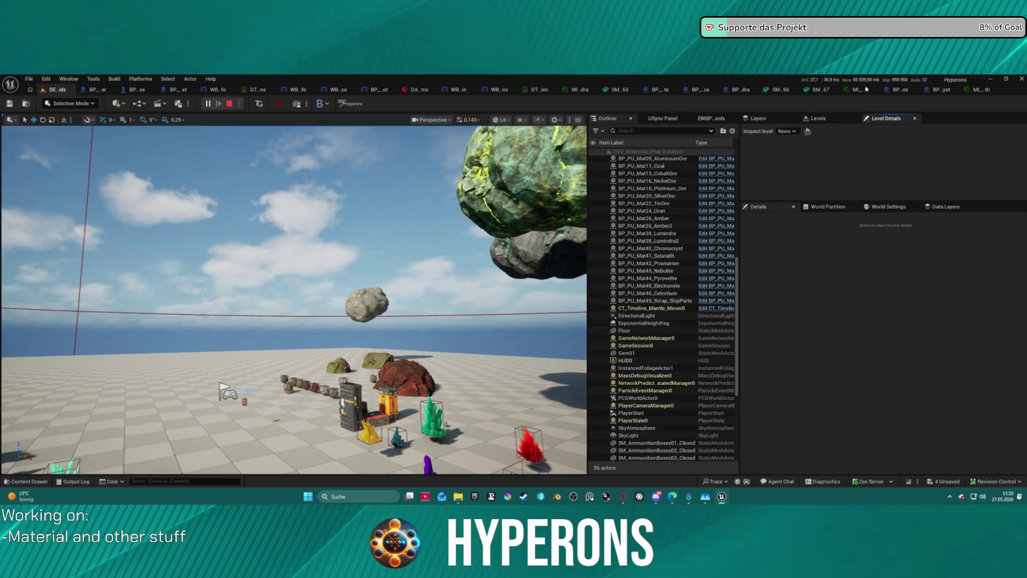
middle_click(574, 91)
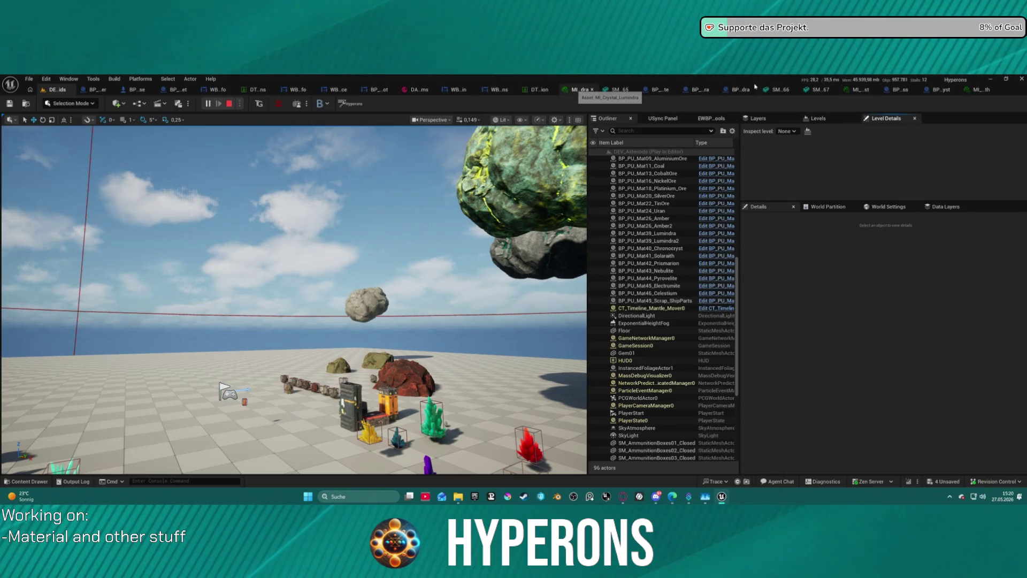
middle_click(973, 91)
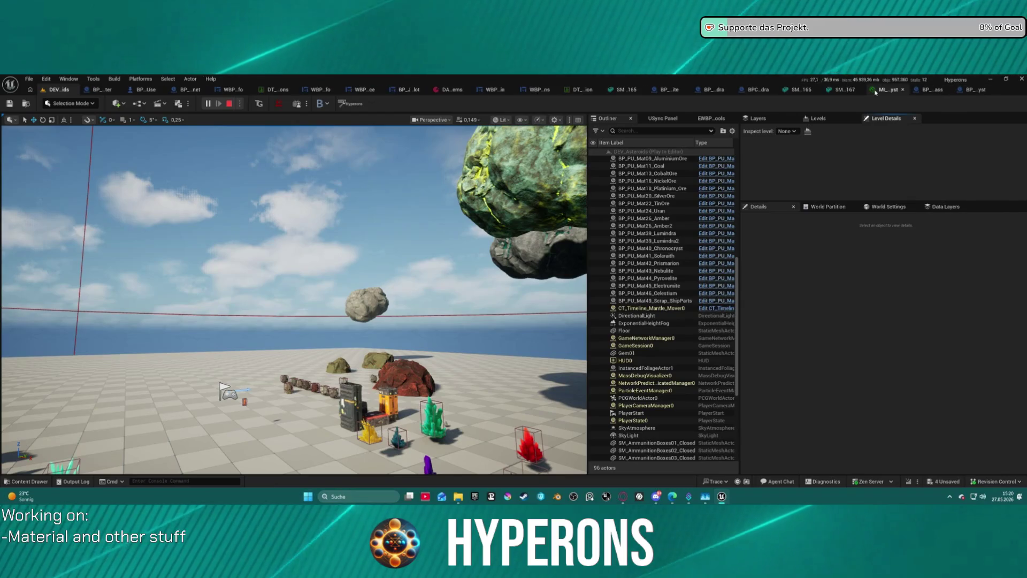
middle_click(877, 91)
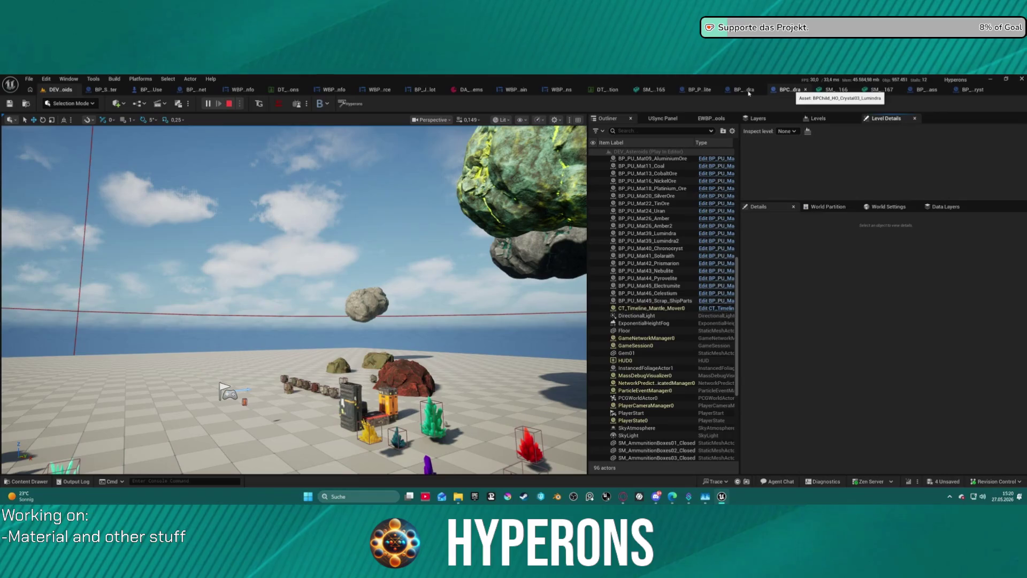
middle_click(773, 89)
middle_click(778, 90)
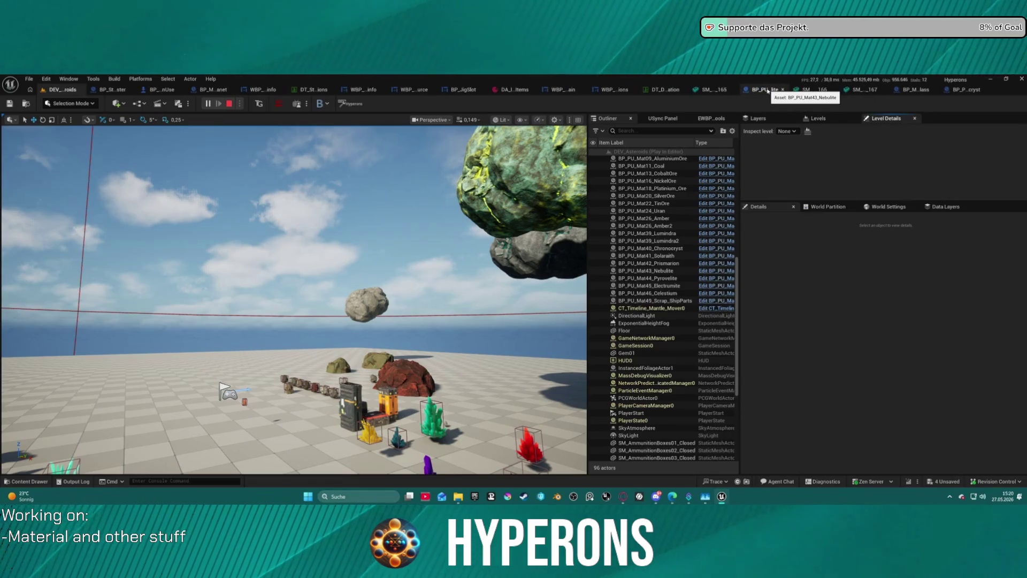
middle_click(767, 90)
middle_click(752, 90)
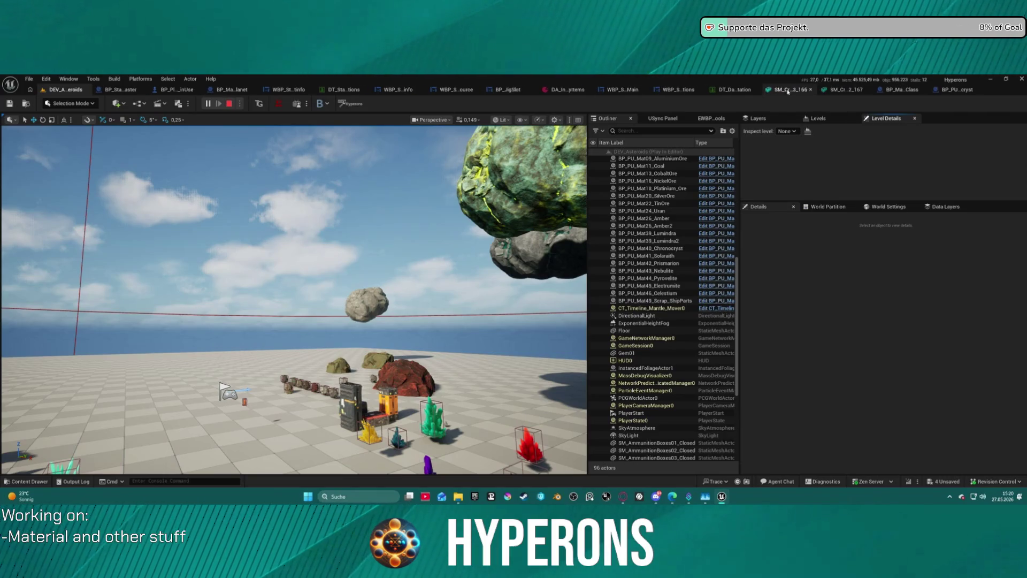
middle_click(828, 89)
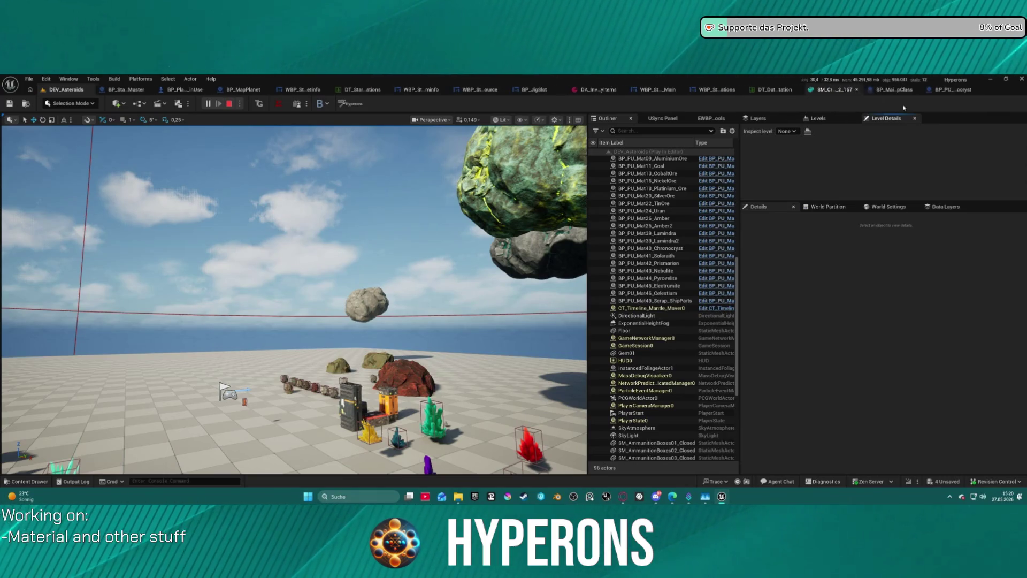
key(ctrl+w)
key(ctrl+w)
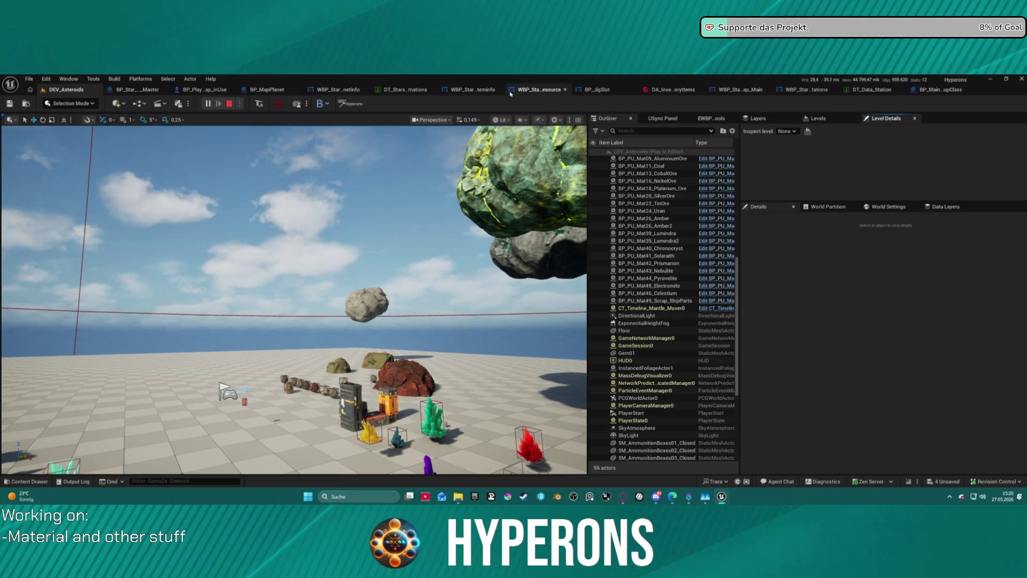
Step: In the running game, walk the character past the crystal rows toward the purple crystal
mouse_move(722, 496)
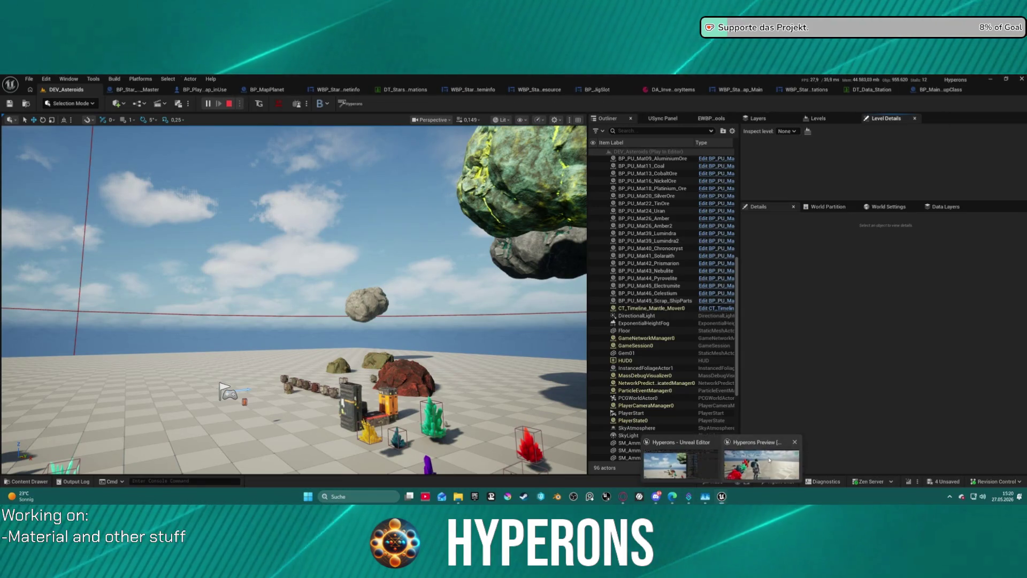
click(762, 458)
key(w)
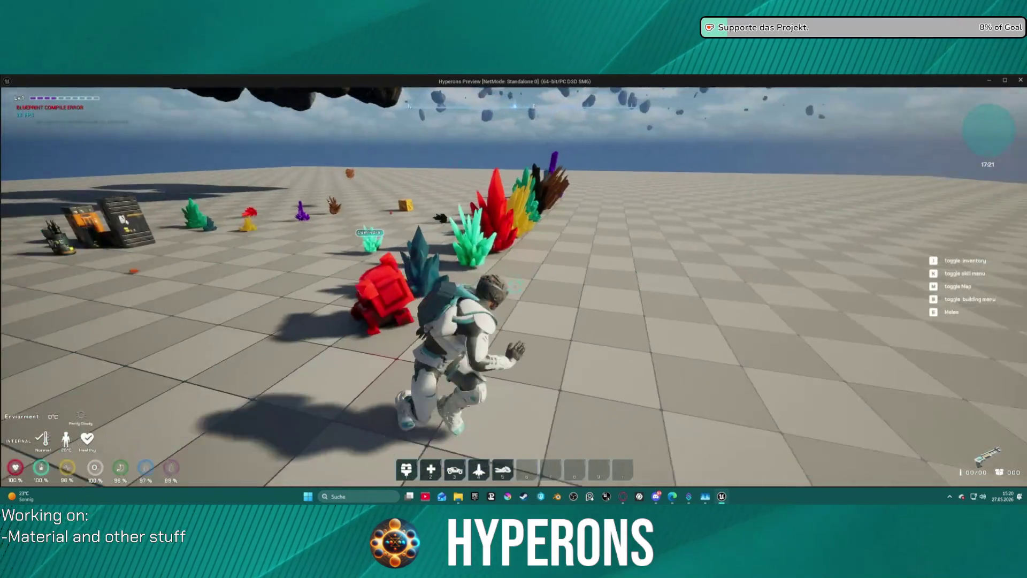
key(w)
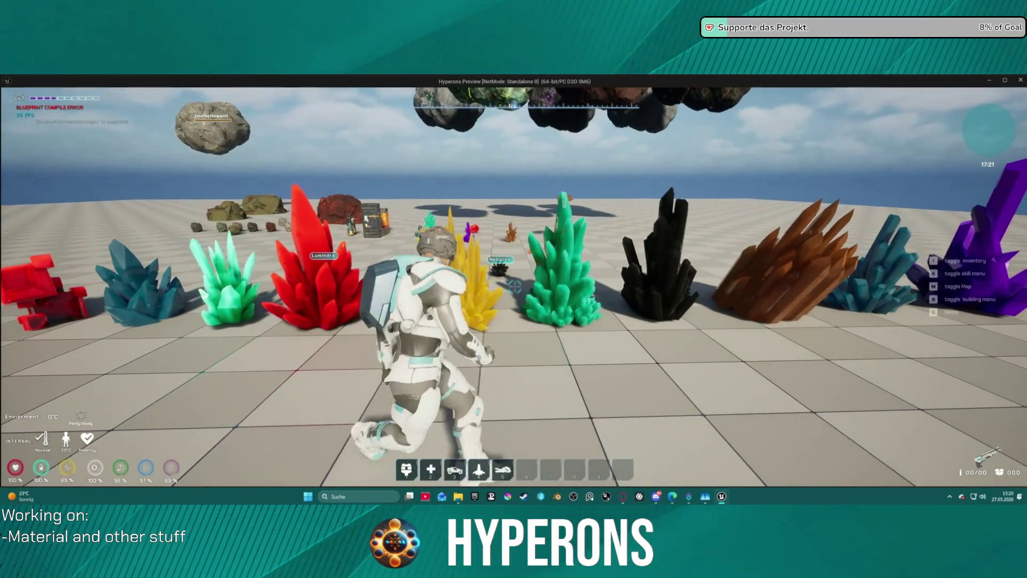
key(w)
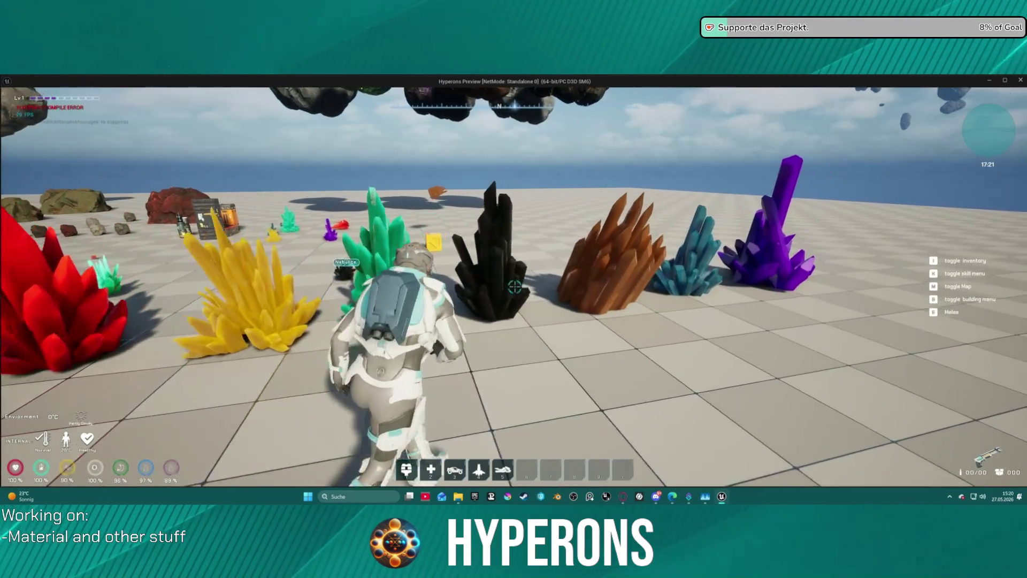
key(d)
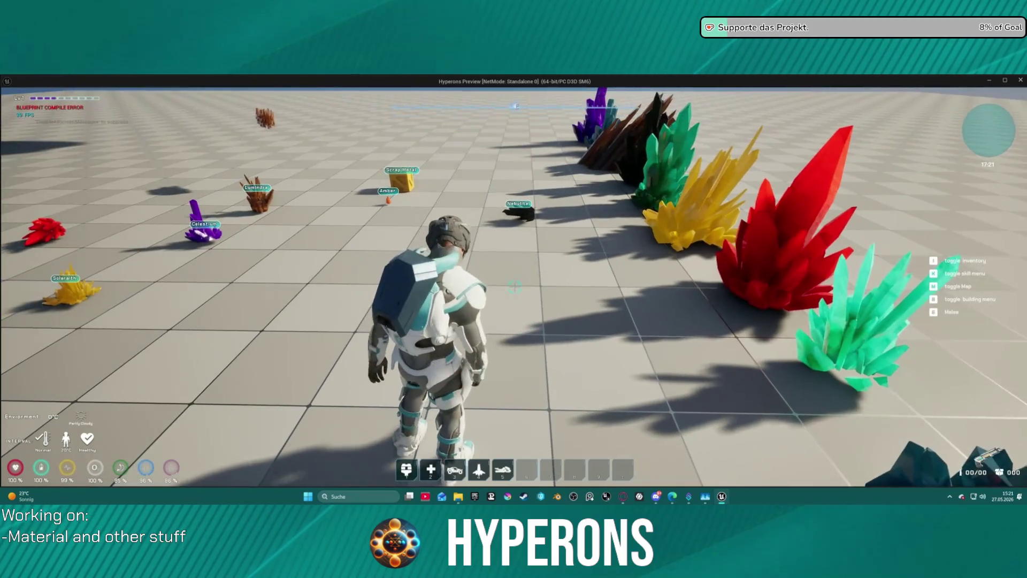
Step: Open the inventory, drag out the Lumindra item, and stop the play session
key(i)
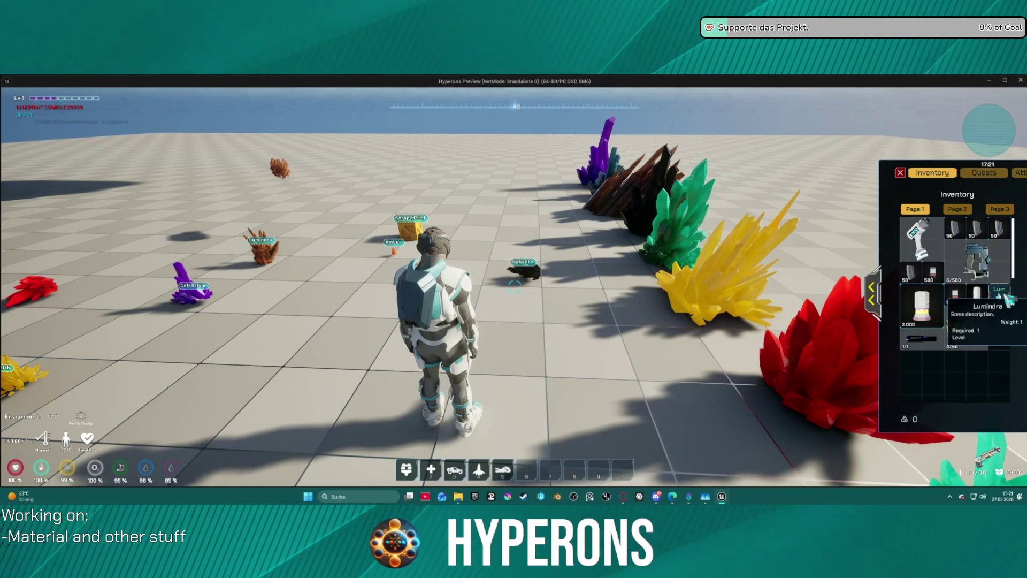
mouse_move(1007, 298)
mouse_down()
mouse_move(636, 309)
mouse_move(604, 335)
mouse_up()
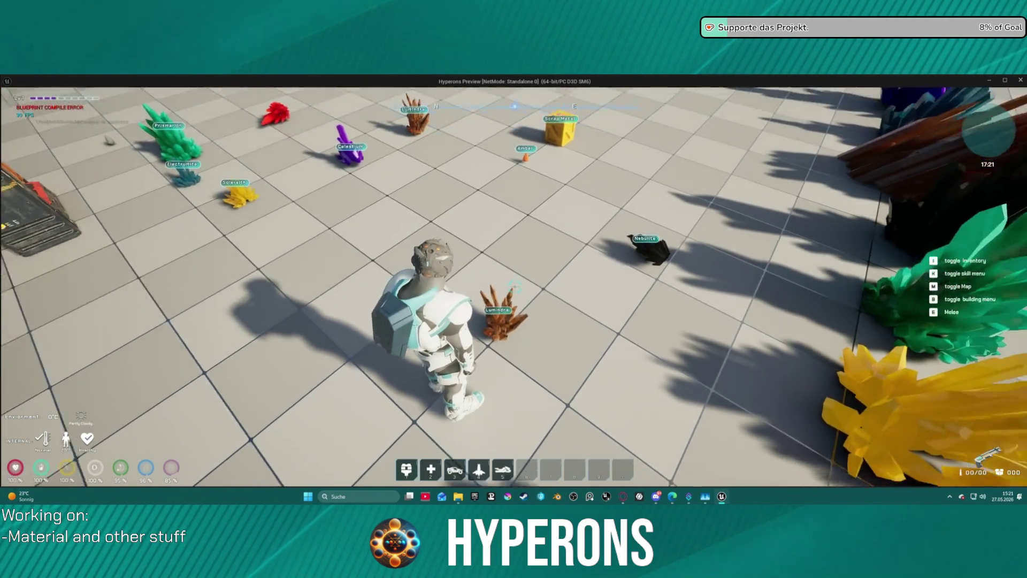
key(alt+Tab)
key(Escape)
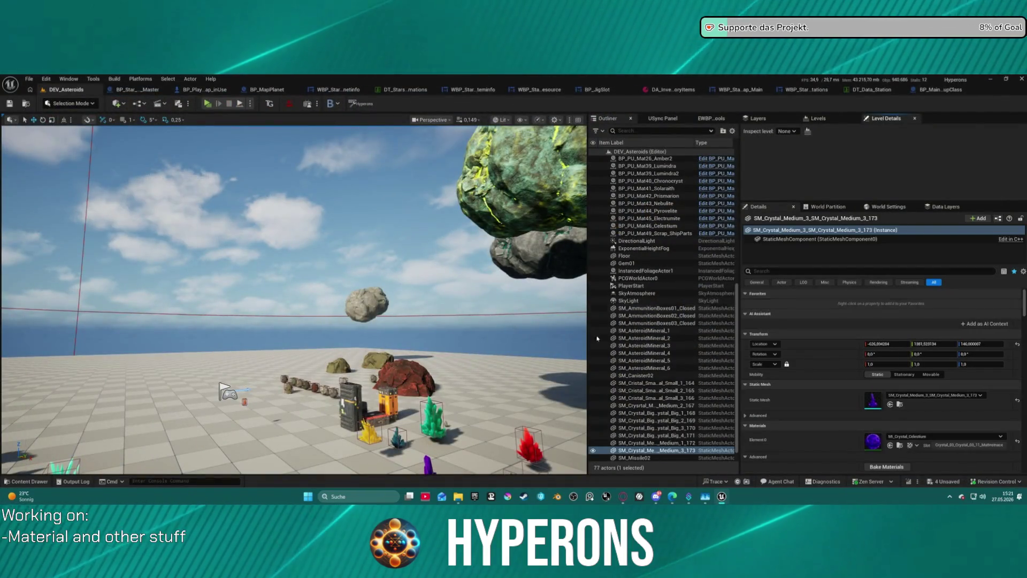
Step: Select the BP_PU_Mat39_Lumindra pickup and inspect the BP_MainPickupClass StaticMesh component
key(f)
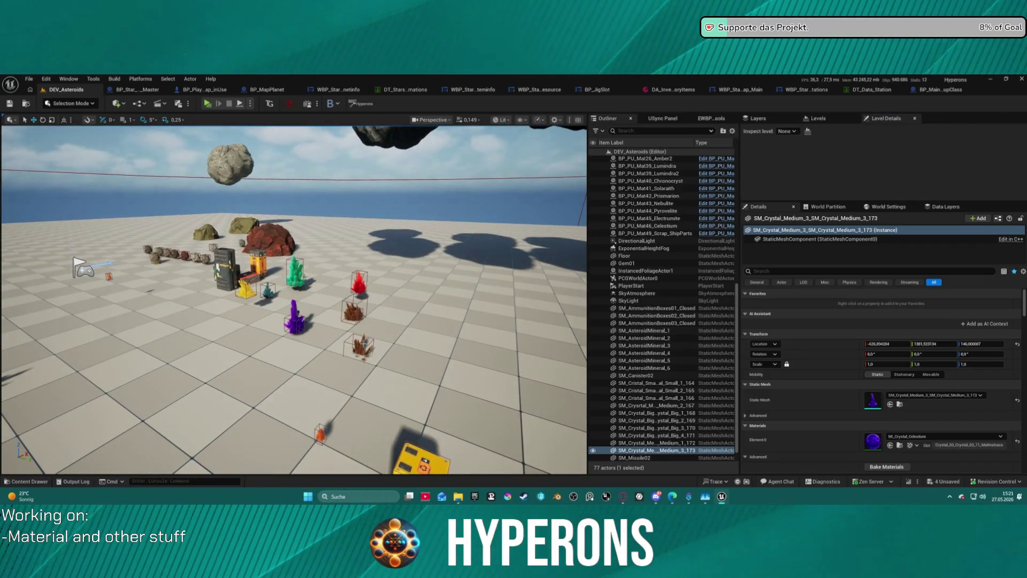
click(648, 166)
scroll(1009, 251, down, 2)
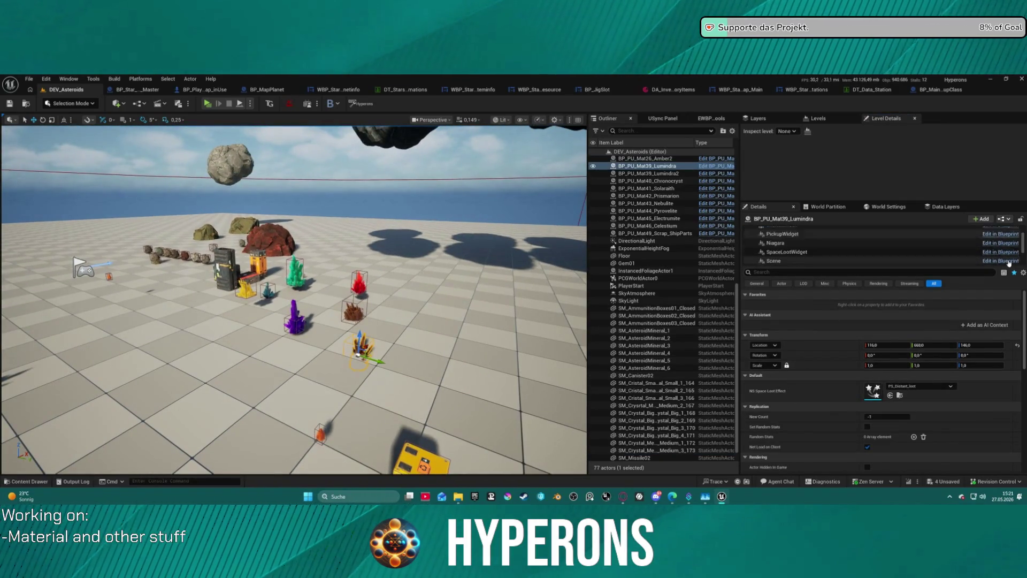
scroll(1009, 262, down, 2)
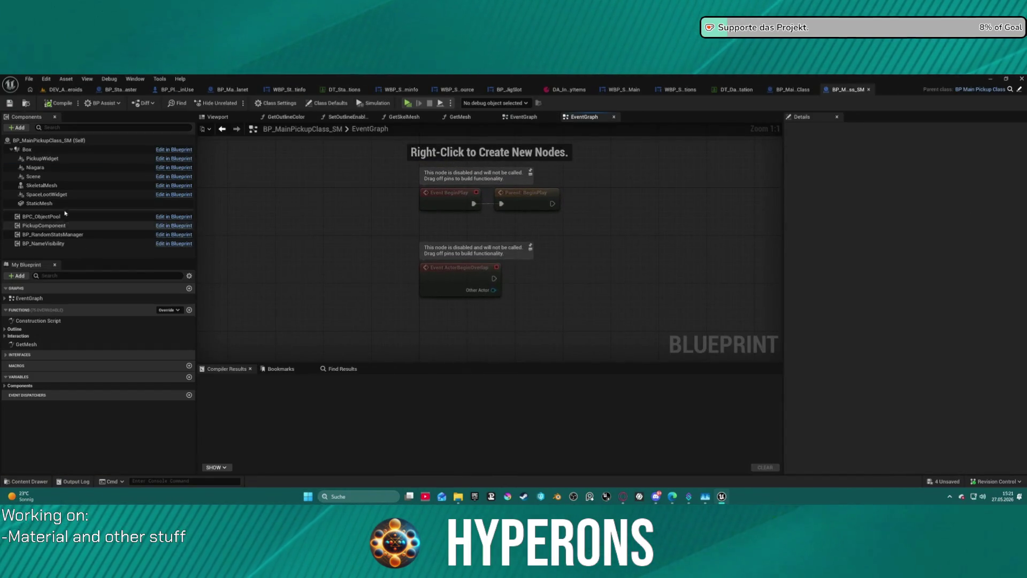
click(57, 204)
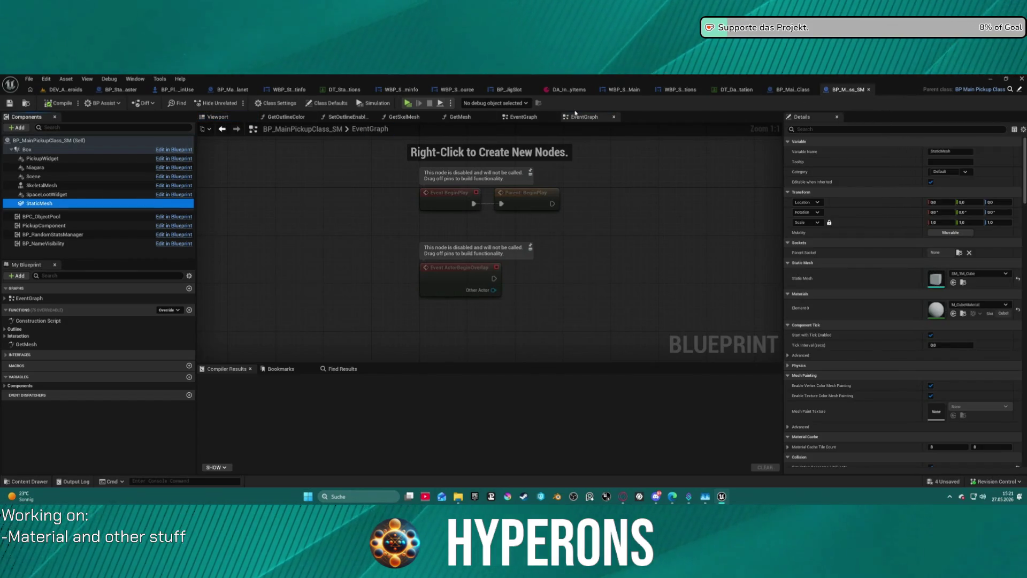
click(793, 90)
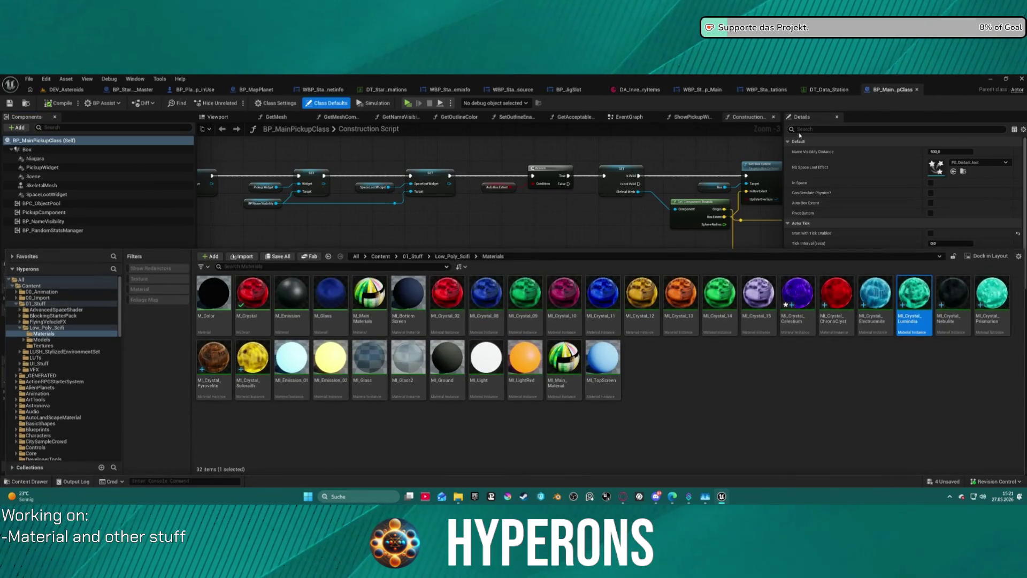
click(66, 89)
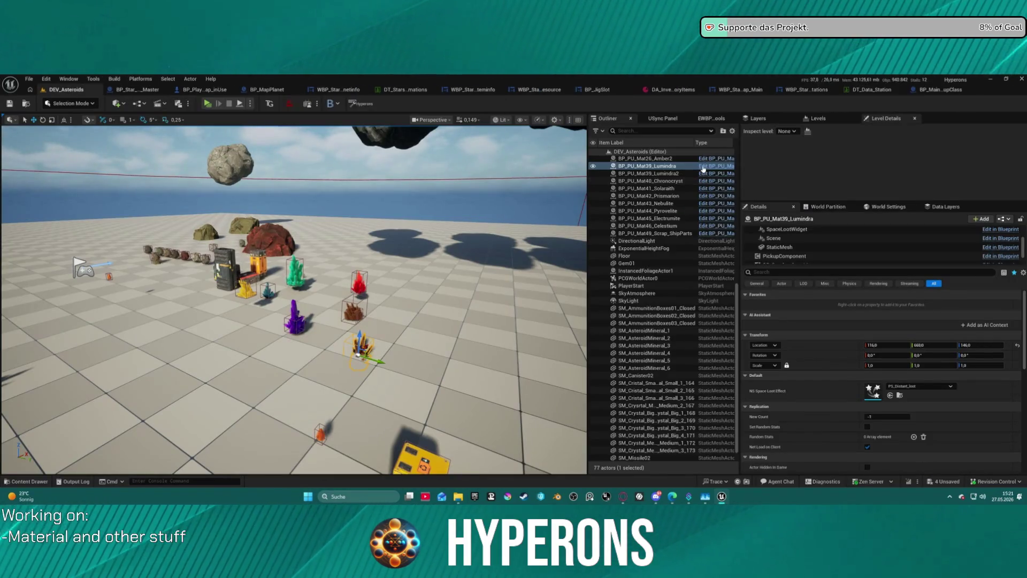
Step: Swap the Lumindra pickup mesh from MI_Crystal_Pyrovelite to MI_Crystal_Lumindra, compile, and refocus it
click(702, 174)
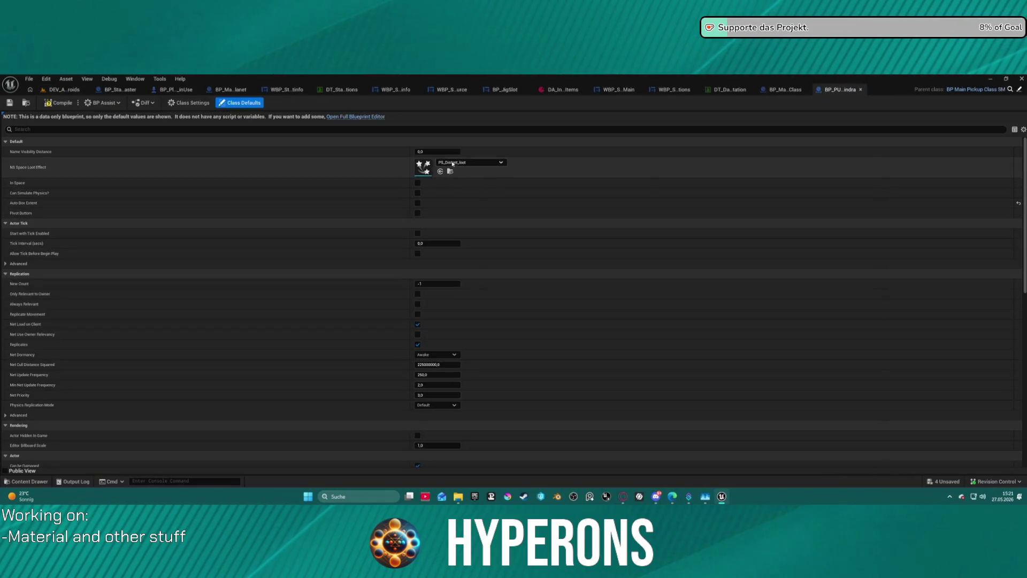
click(369, 118)
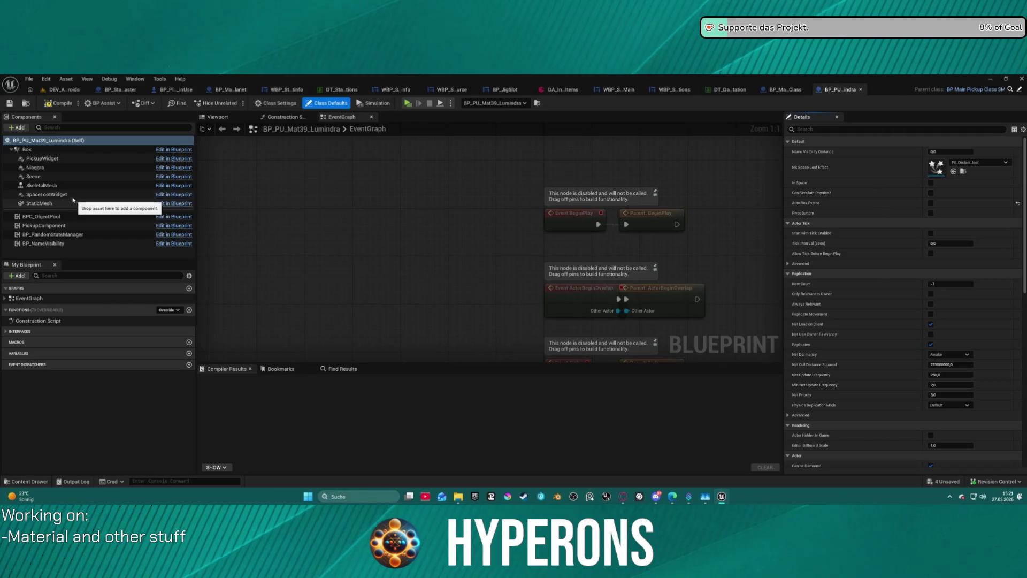
click(73, 202)
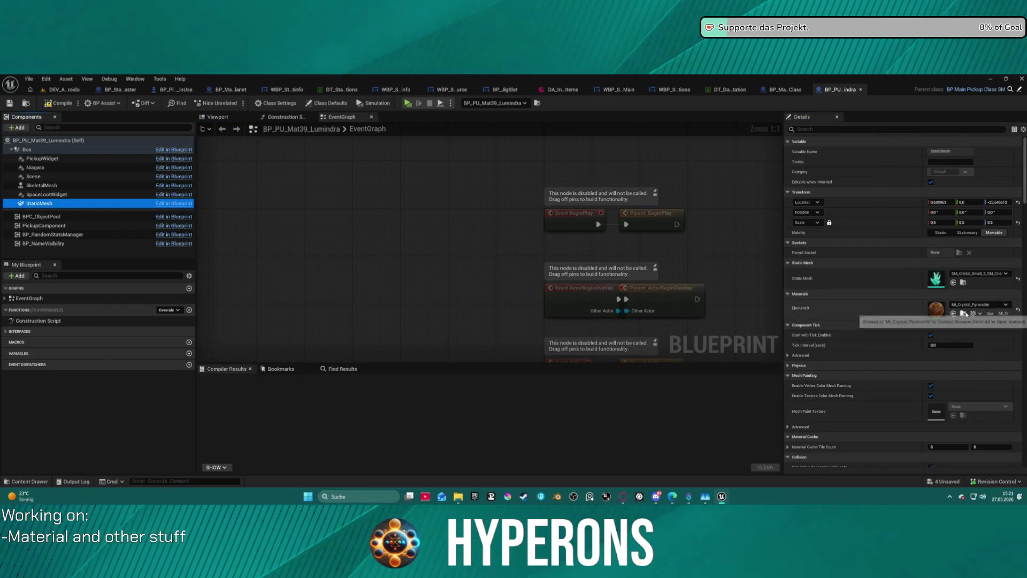
click(963, 313)
key(ctrl+space)
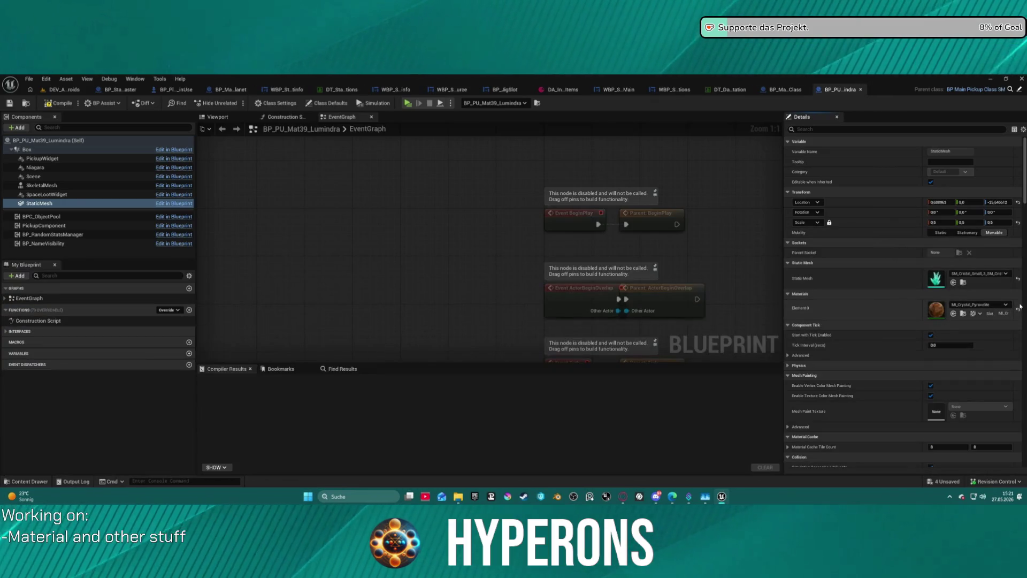
click(1017, 309)
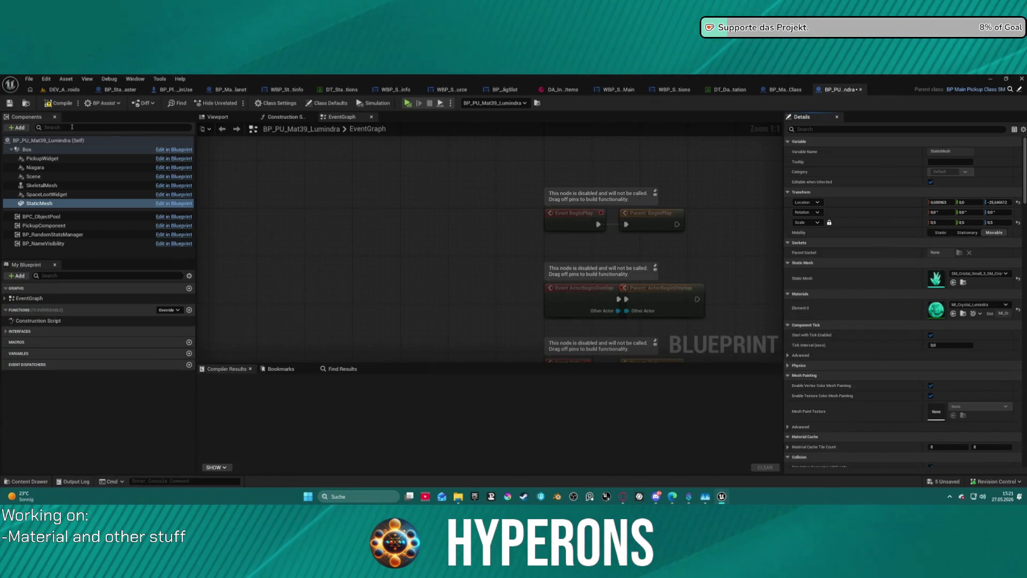
key(F7)
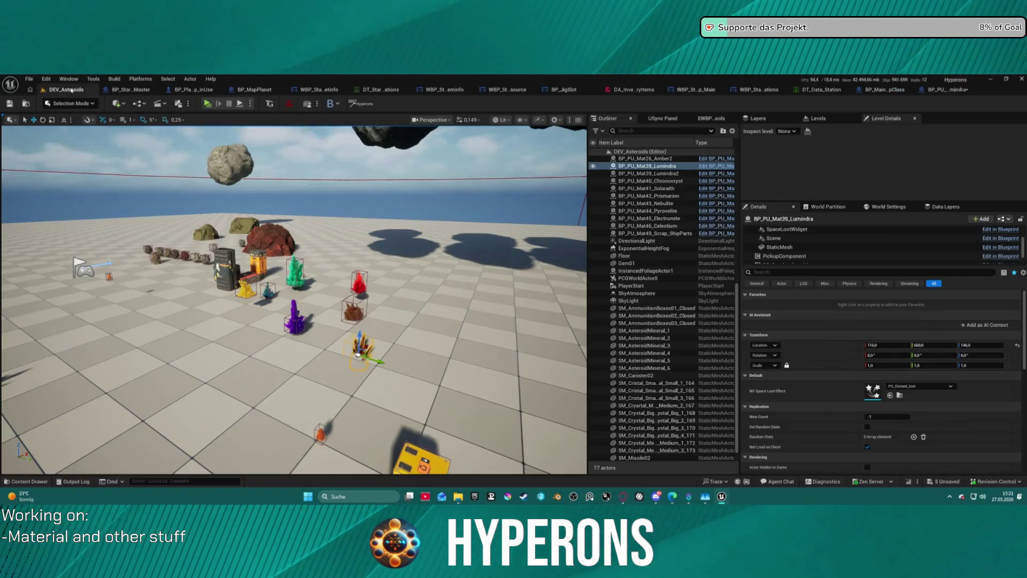
click(64, 89)
key(f)
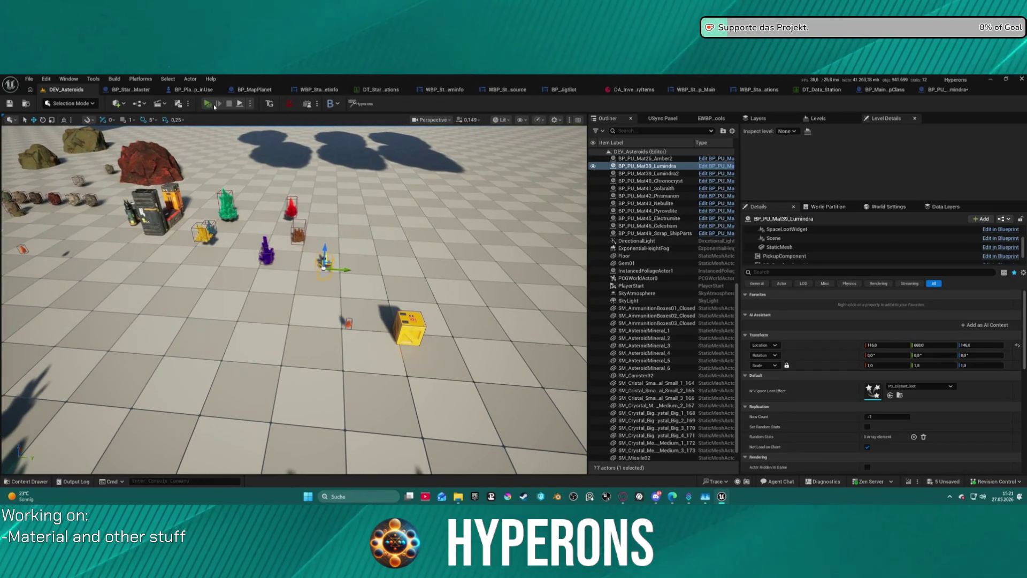
Step: Start a play session, run to the crystal field and pick up the Lumindra crystal
key(alt+p)
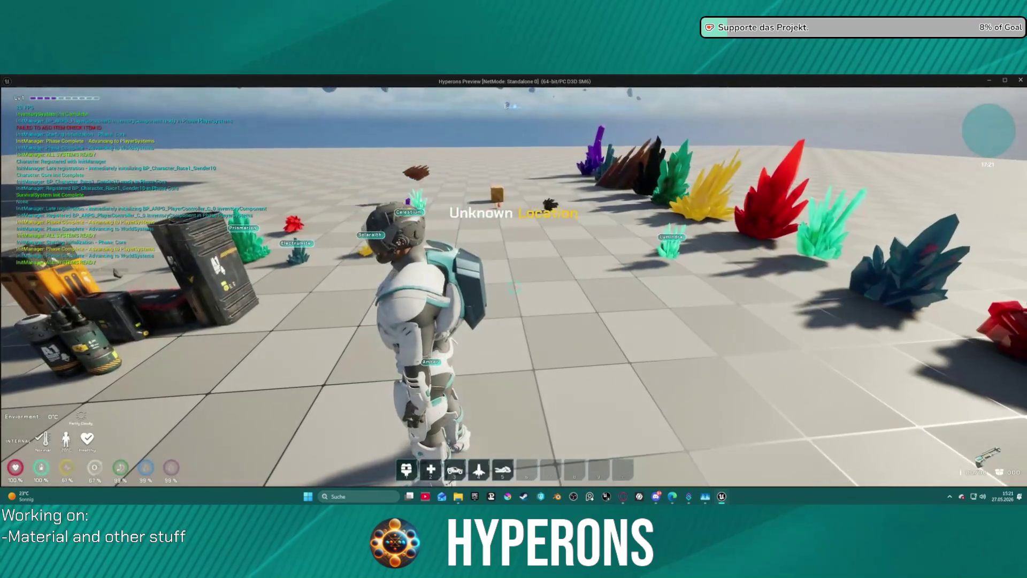
key(w)
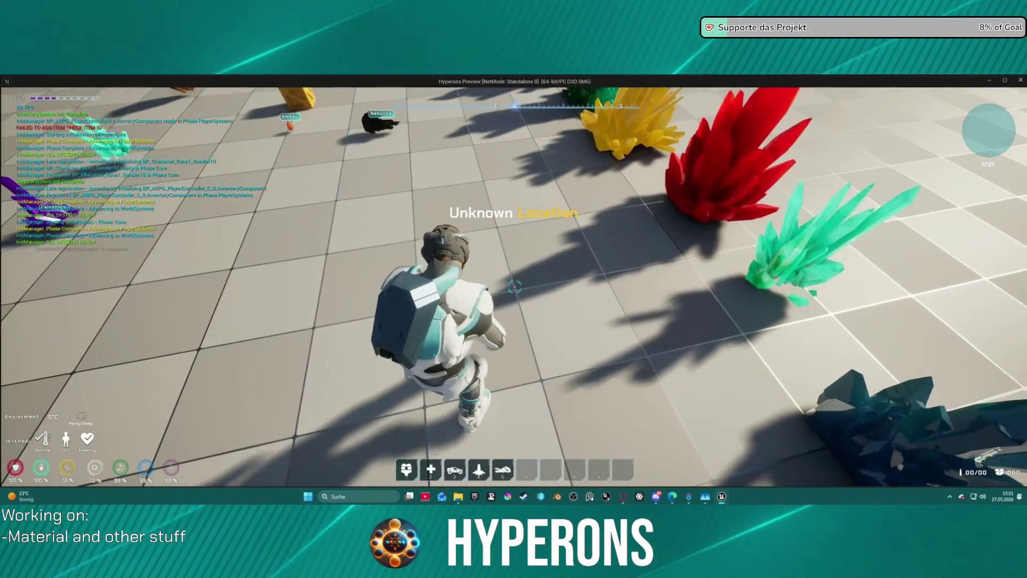
key(i)
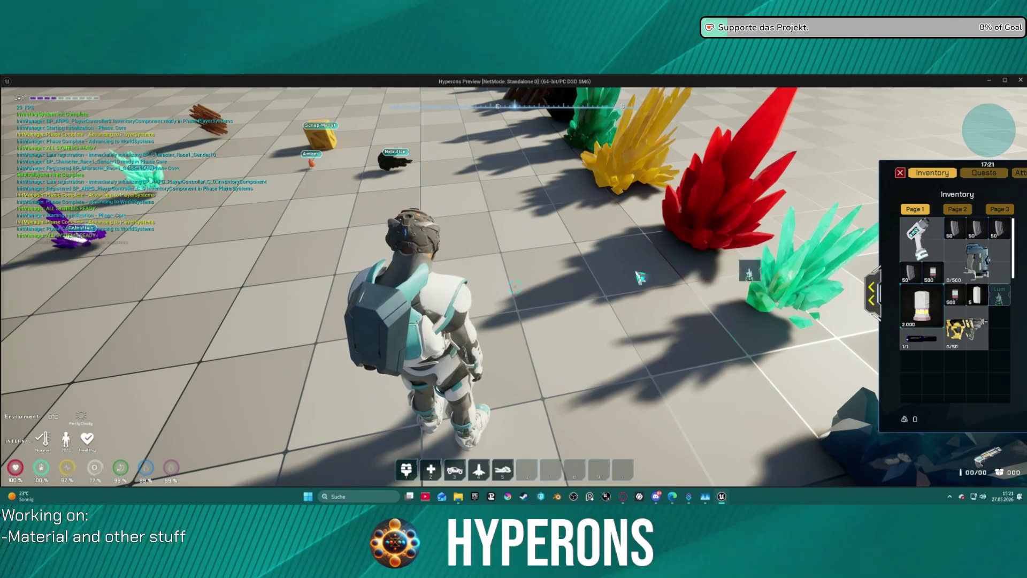
key(a)
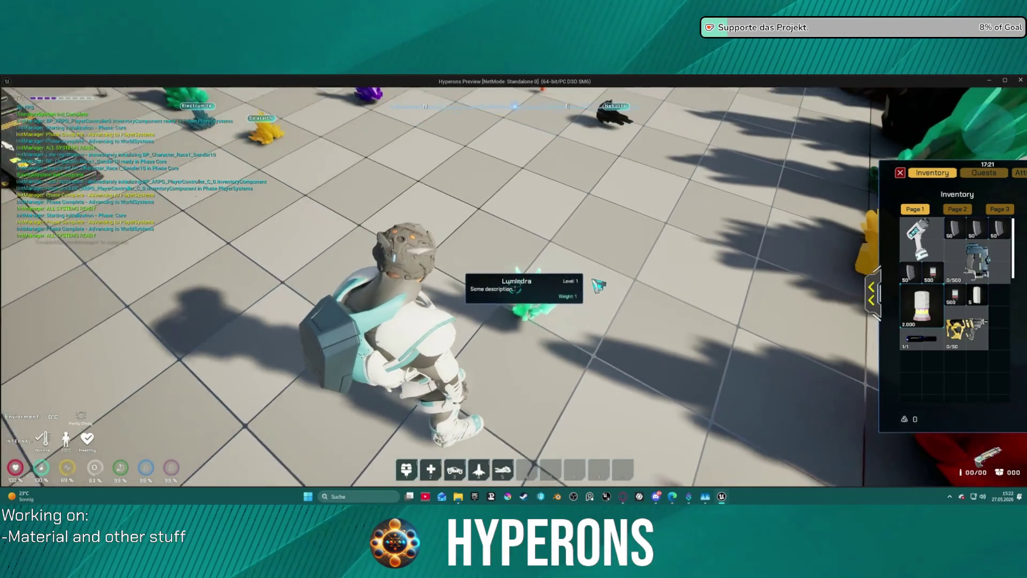
click(595, 282)
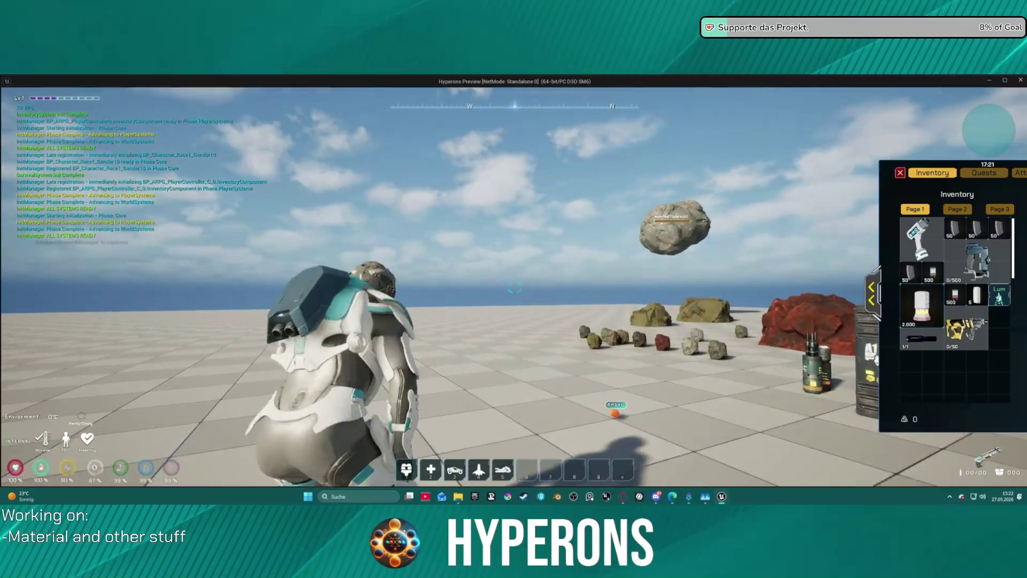
key(w)
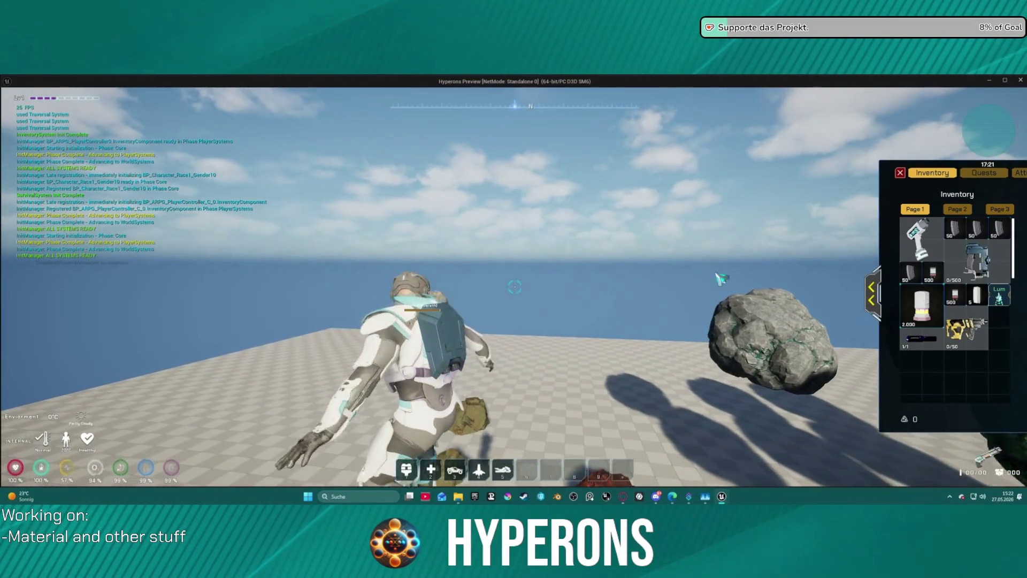
key(s)
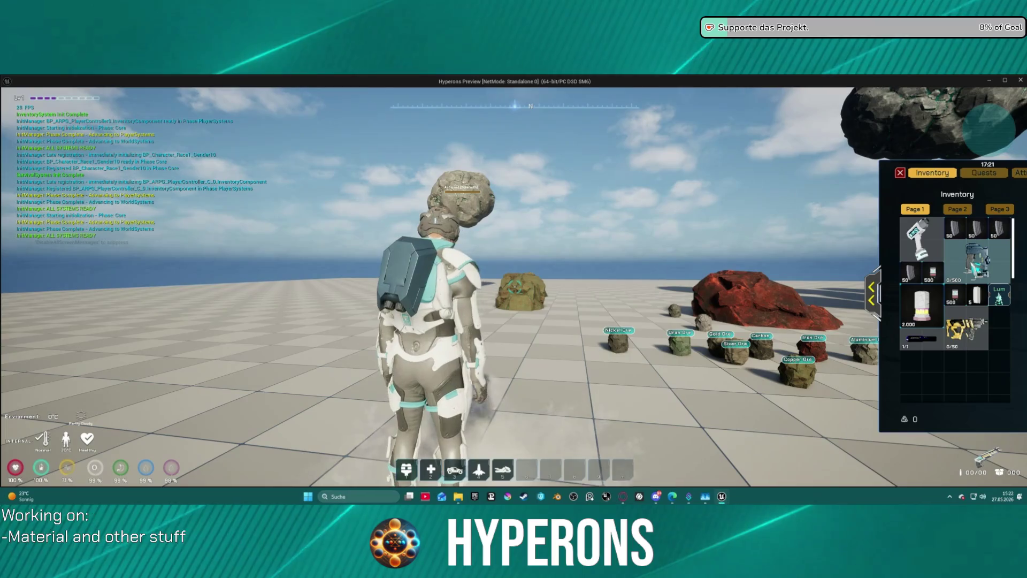
click(900, 173)
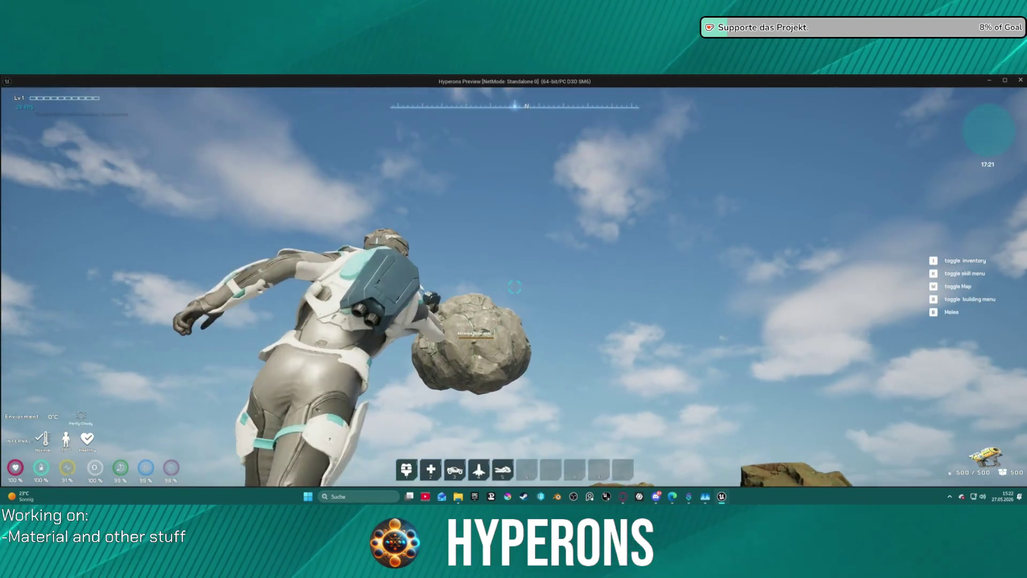
Step: Mine the boulder and asteroid, test the traversal leap, then stop the play session
click(514, 287)
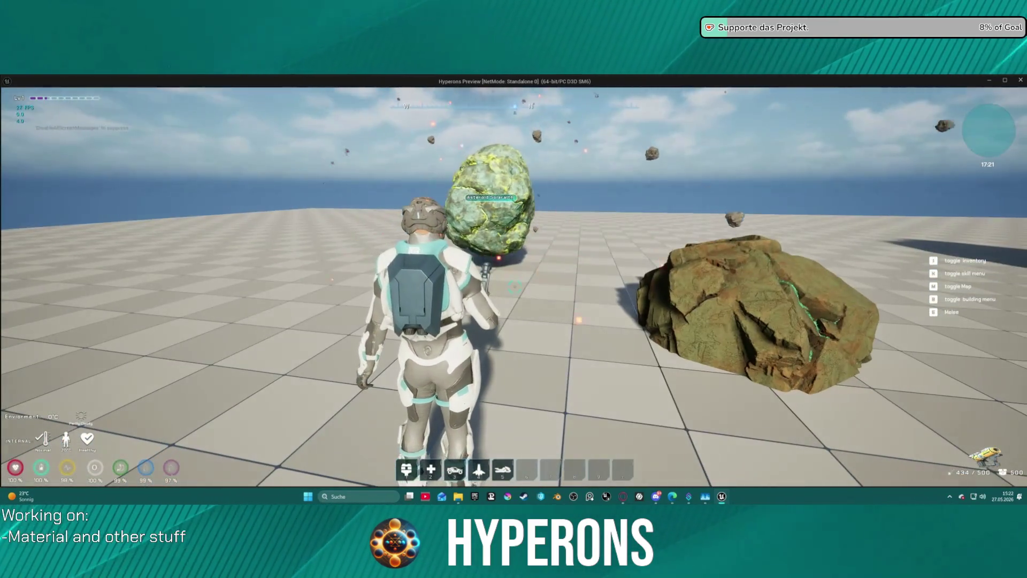
key(w)
click(514, 287)
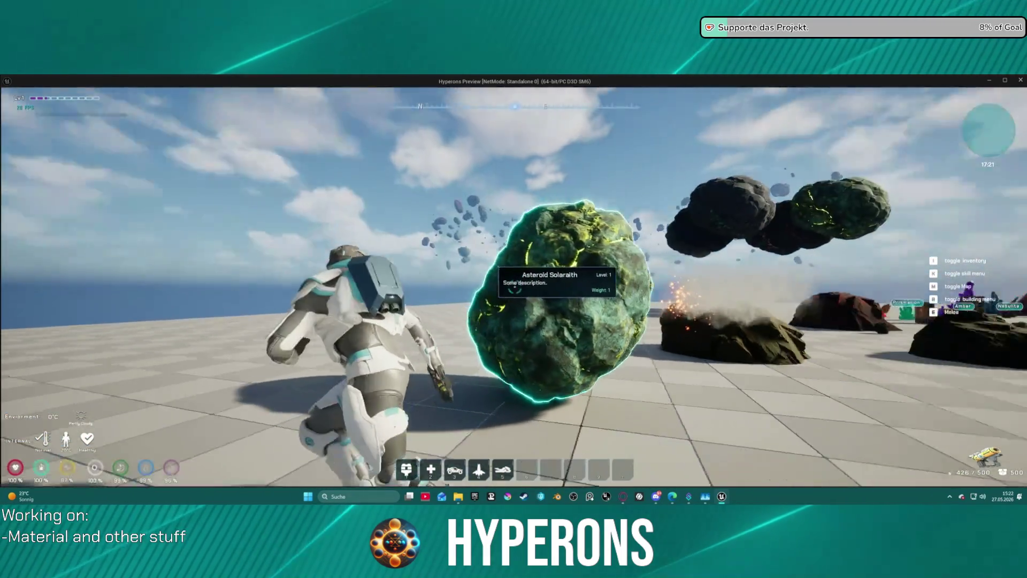
key(w)
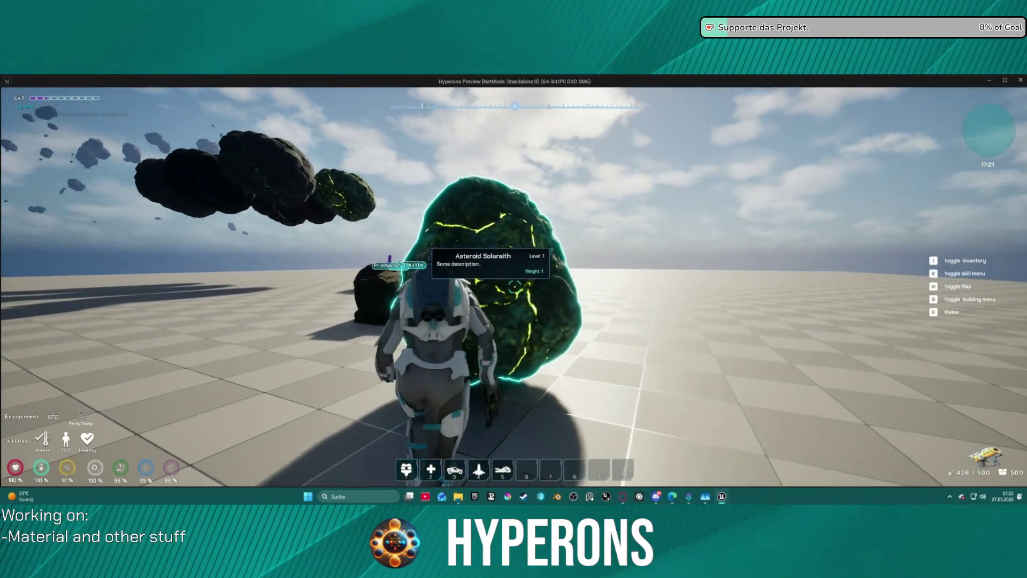
key(w)
key(space)
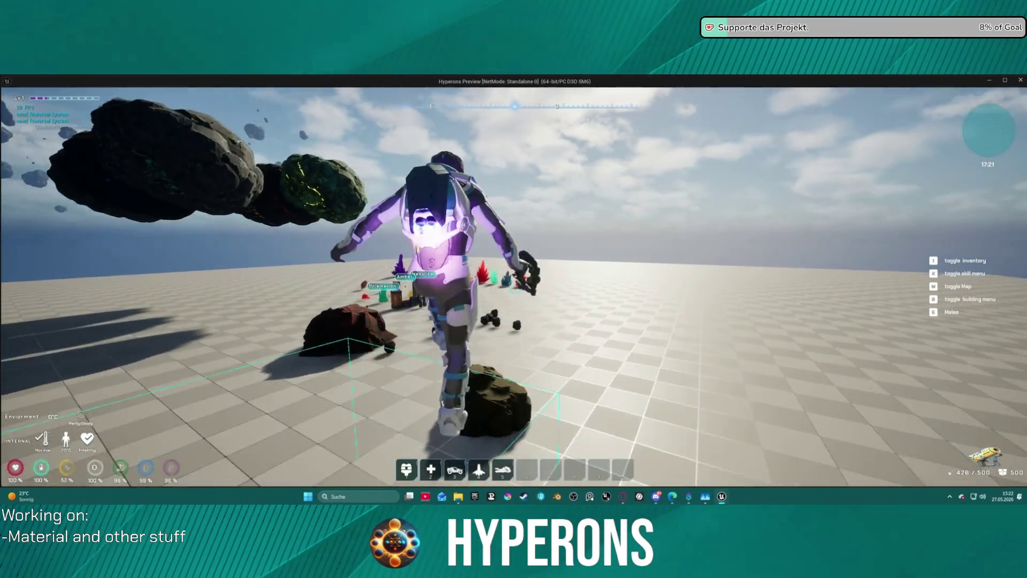
key(Escape)
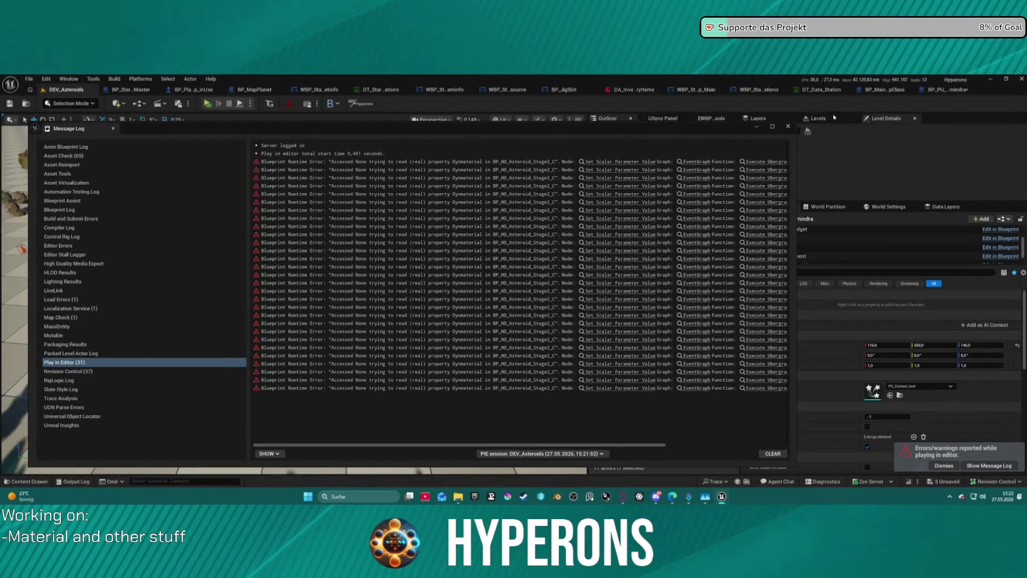
Step: Close the Message Log, load Map_Lobby0 from Recent Levels and dismiss the Map Check log
click(788, 127)
click(29, 79)
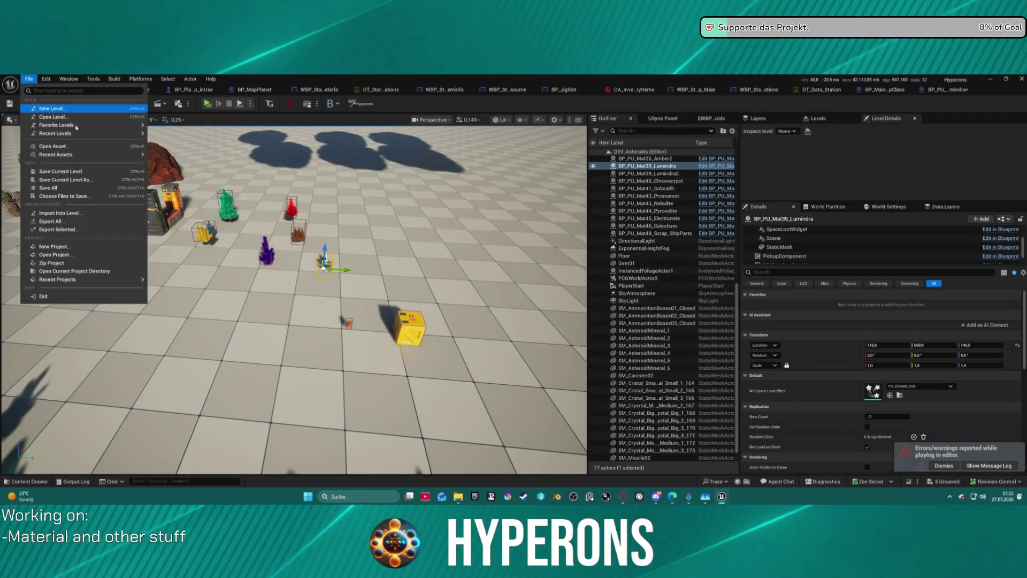
mouse_move(106, 133)
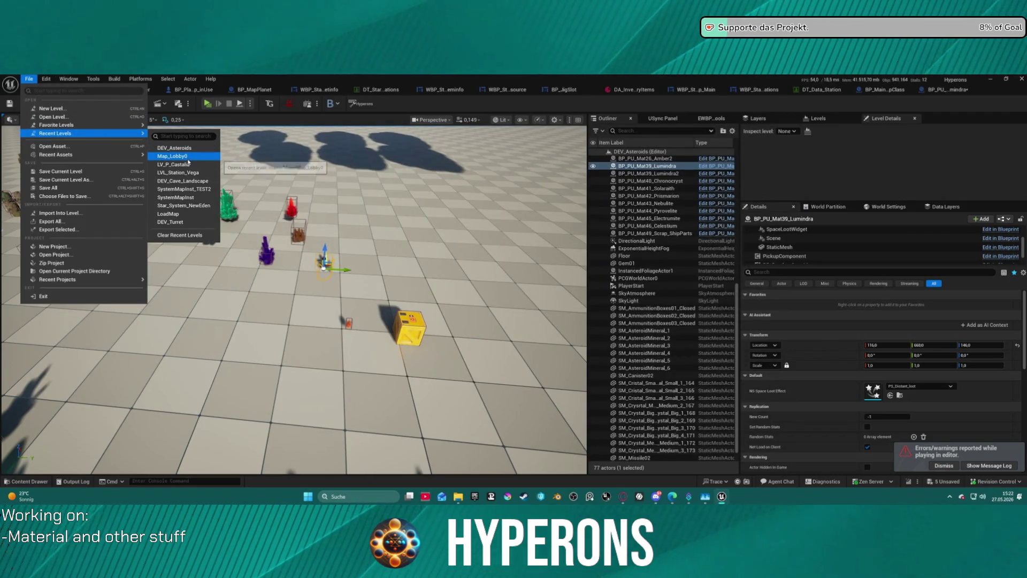
key(Escape)
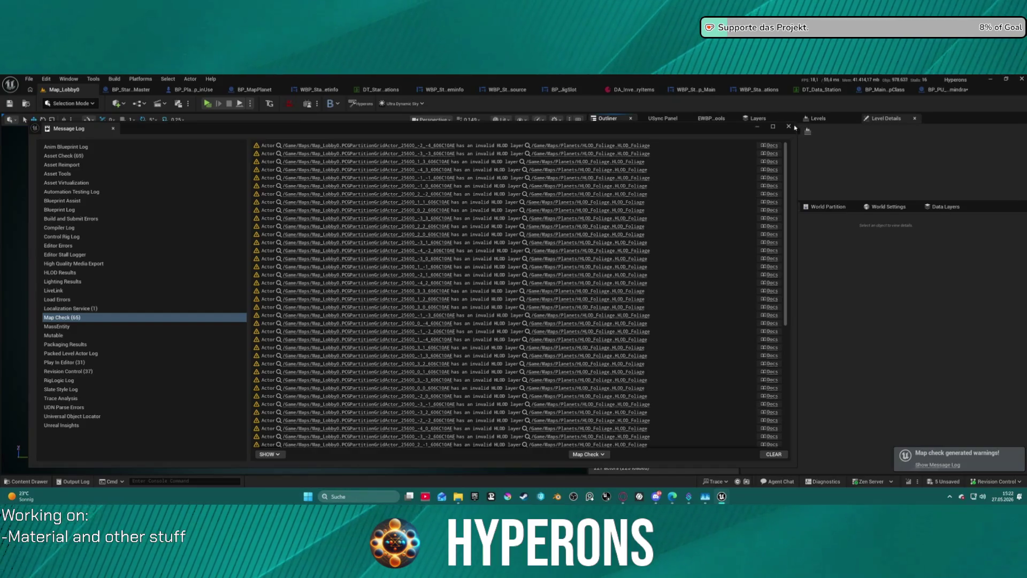
click(788, 127)
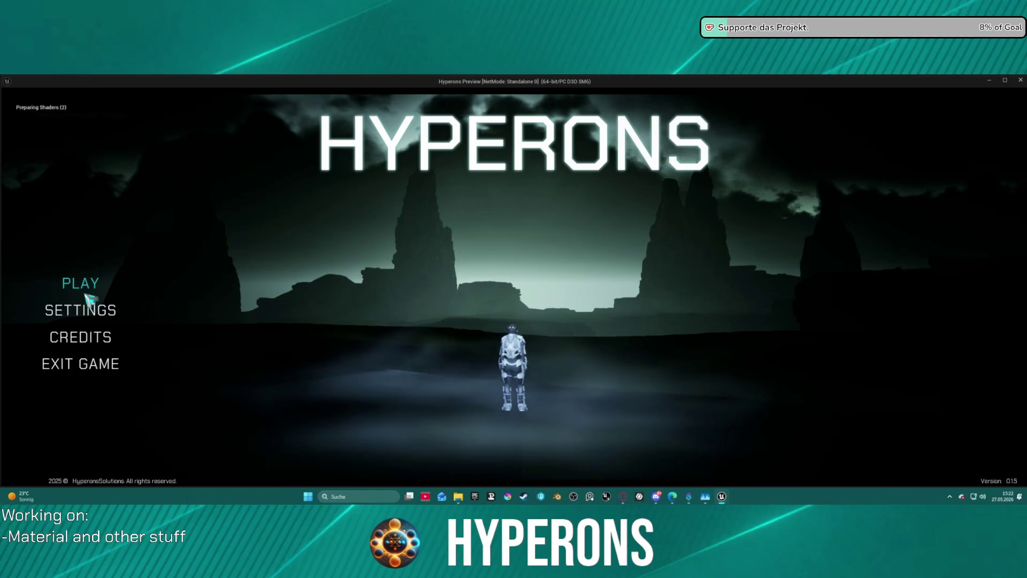
Step: Pick the Mining character in the Hyperons menu and start the game
click(85, 293)
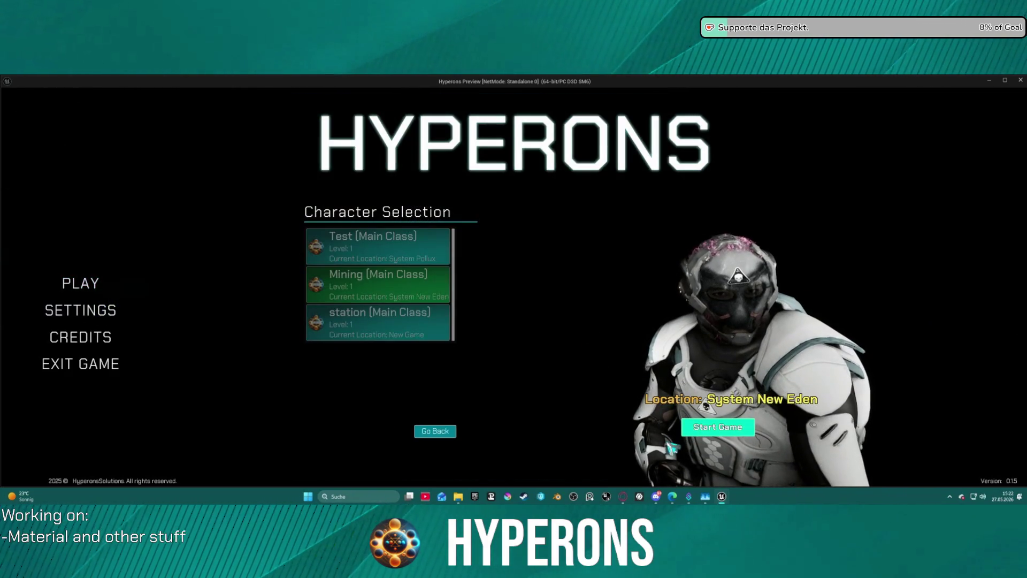
click(687, 424)
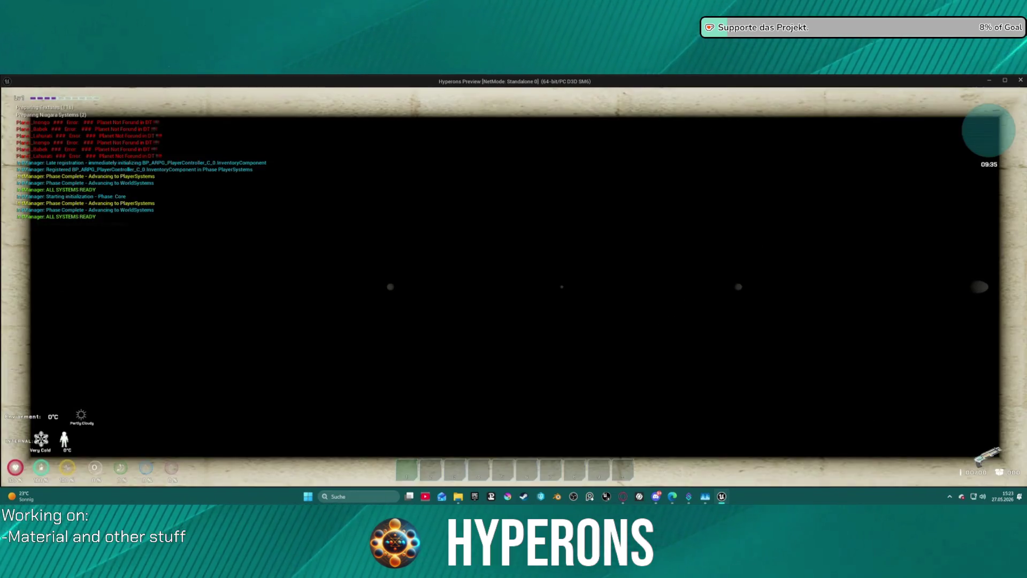
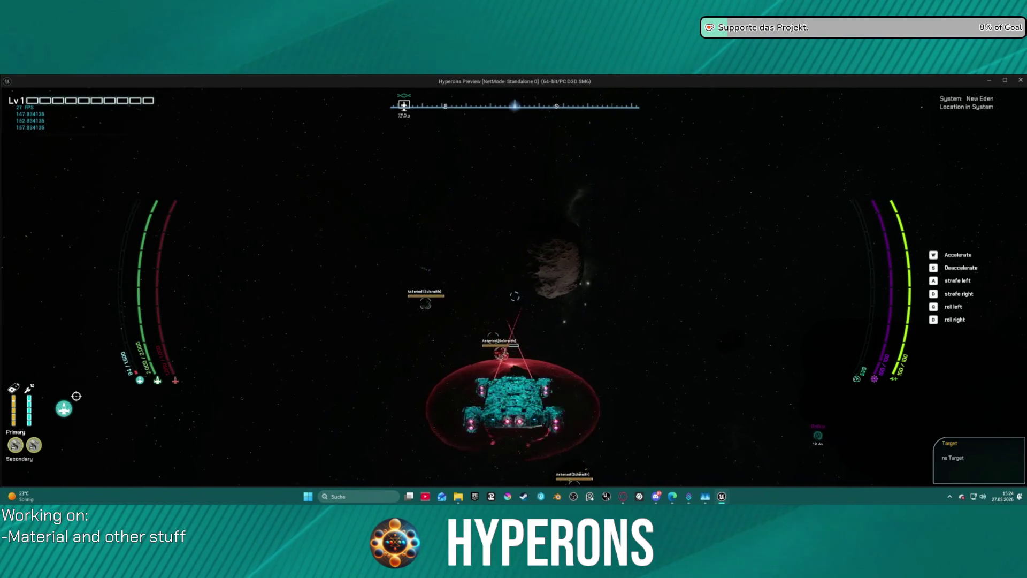
Step: Speed up the ship and open the Hydra cargo to see the Solaralith item
key(w)
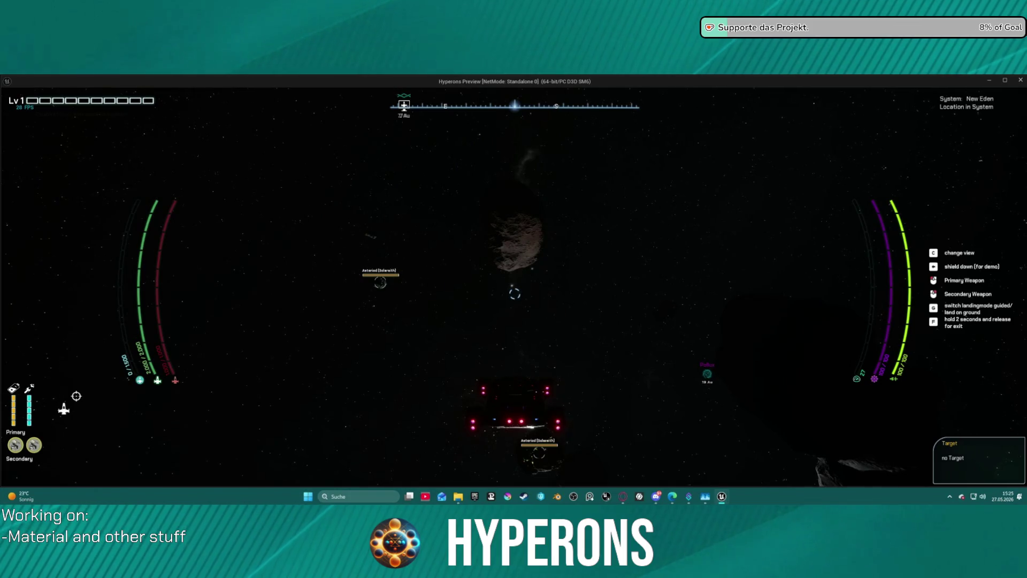
key(i)
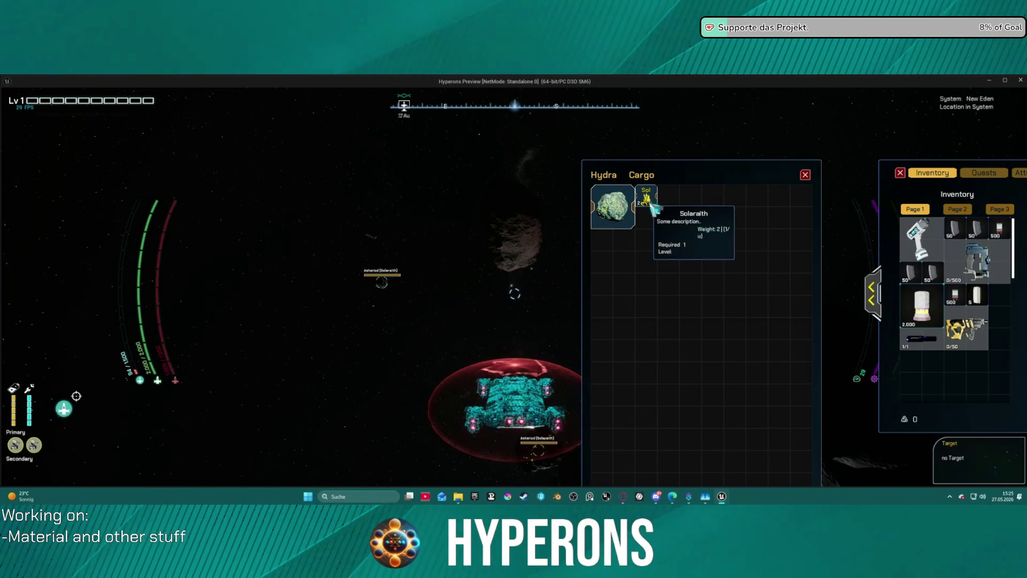
Step: Close the cargo panels and warp into the asteroid field beside the blue-green planet
key(Escape)
key(j)
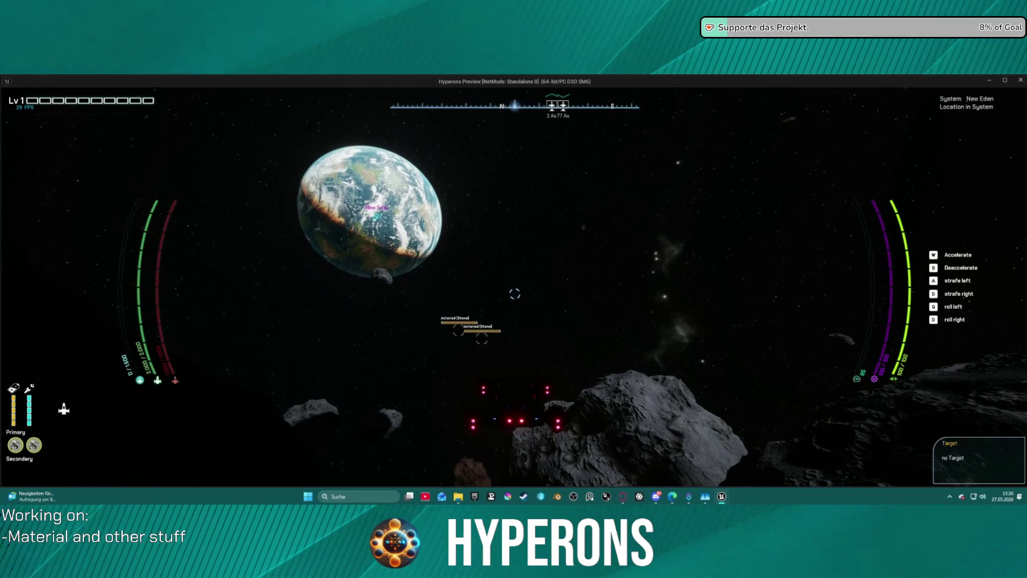
Step: Check the new Asteroid Stone in the cargo, then close the inventory
key(i)
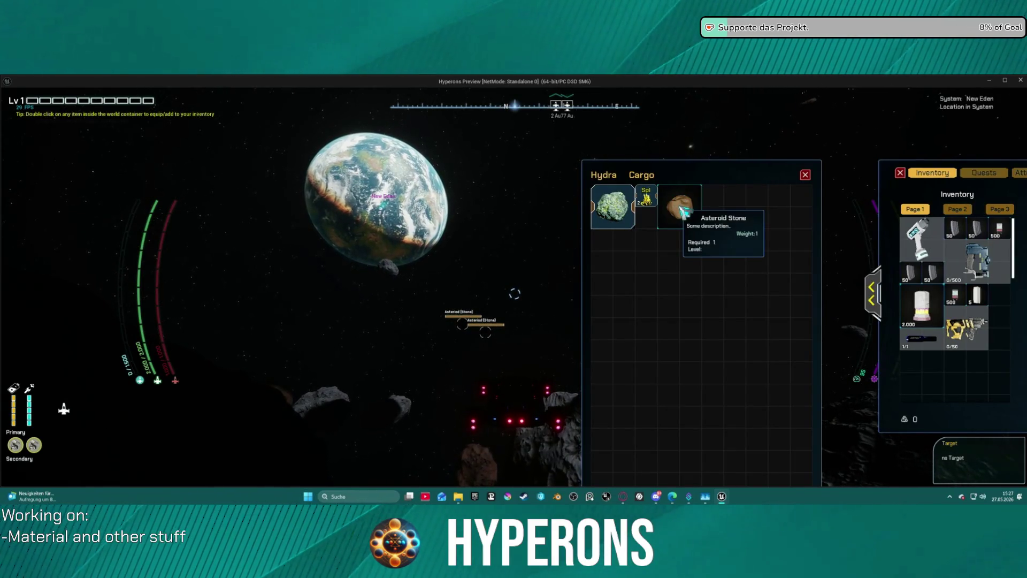
key(i)
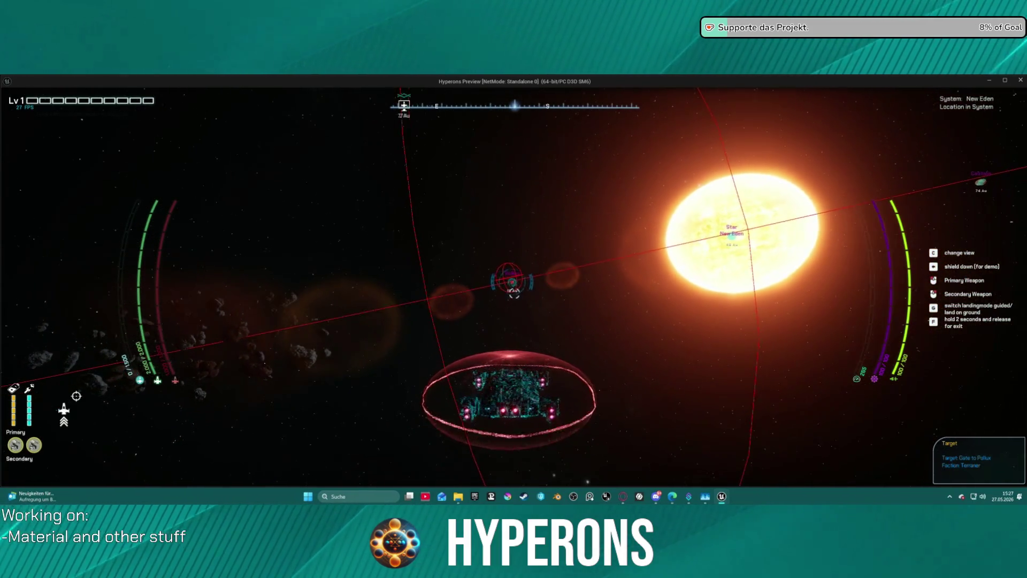
Step: Drop the shield, toggle the cargo panels several times, then speed toward the pink orb
key(w)
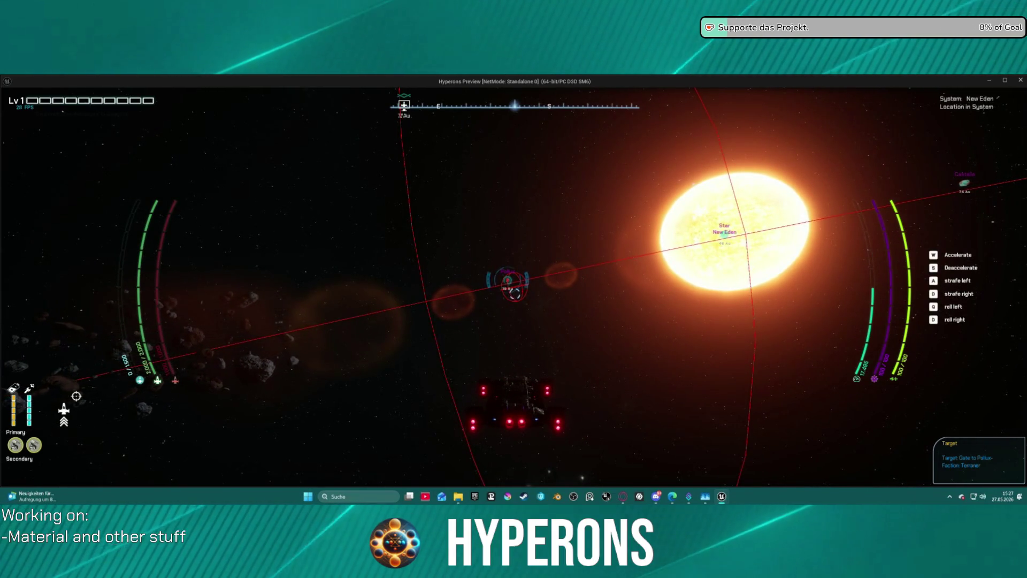
key(i)
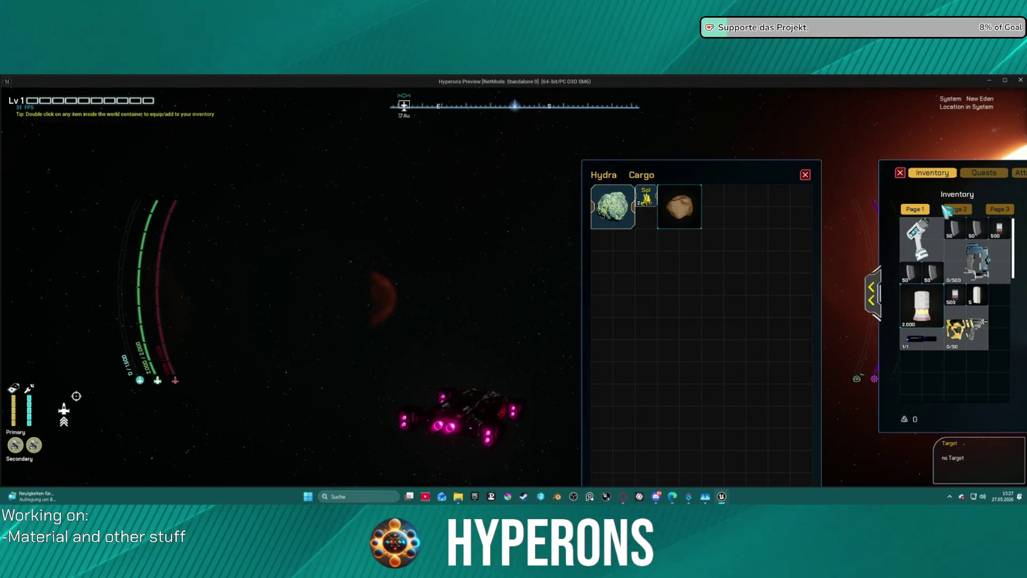
key(i)
key(i)
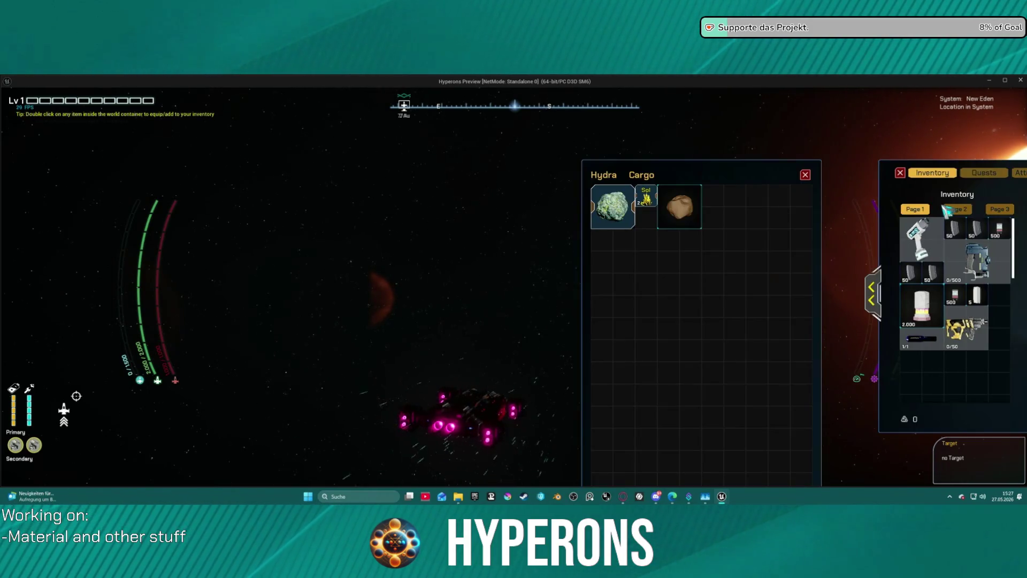
key(i)
key(i)
key(i)
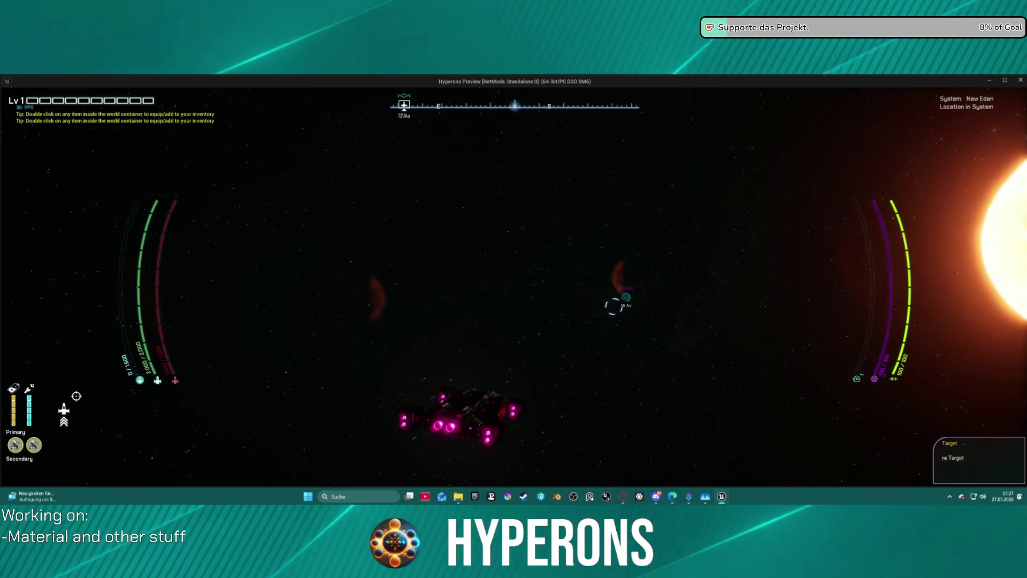
key(i)
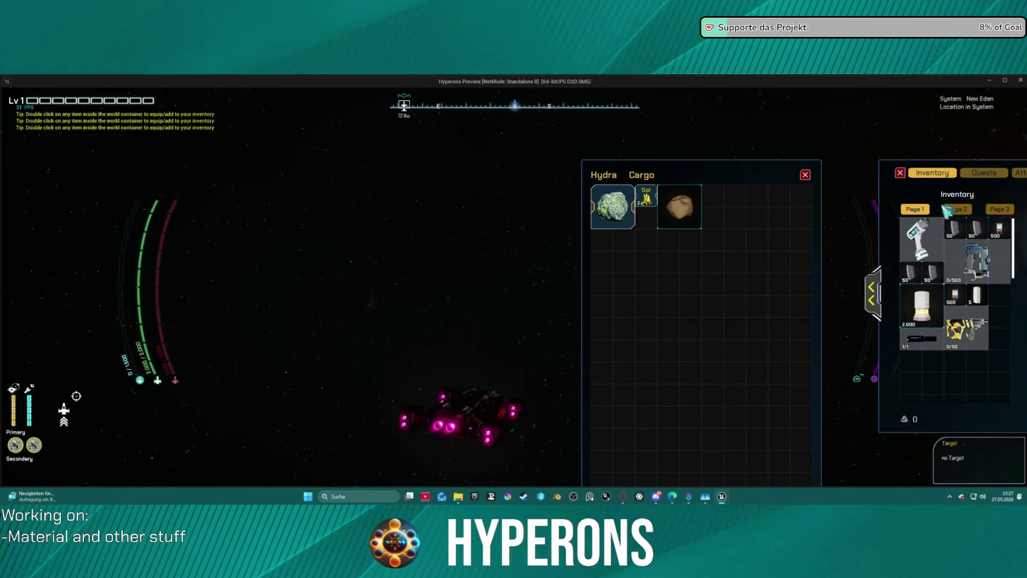
key(i)
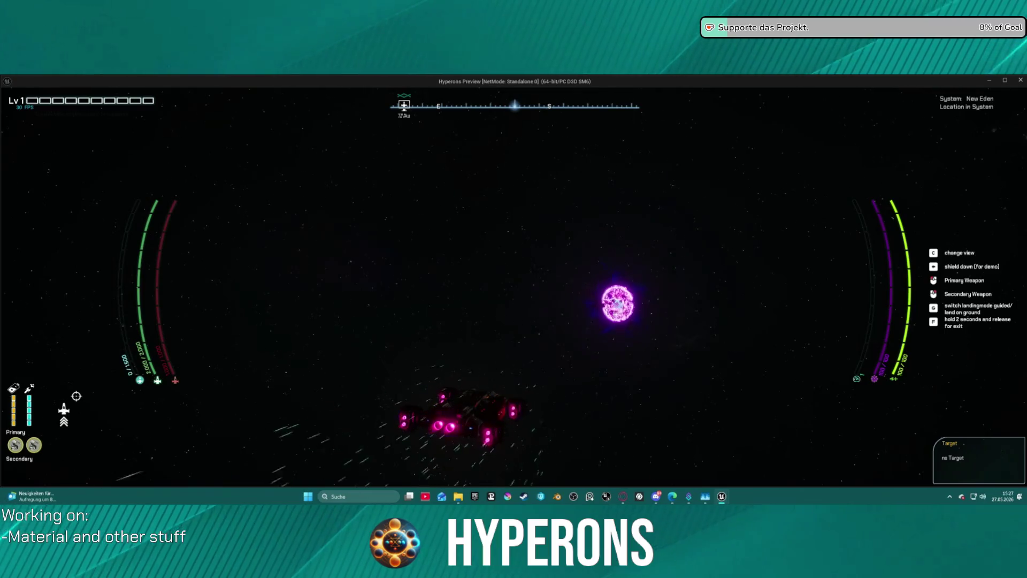
key(w)
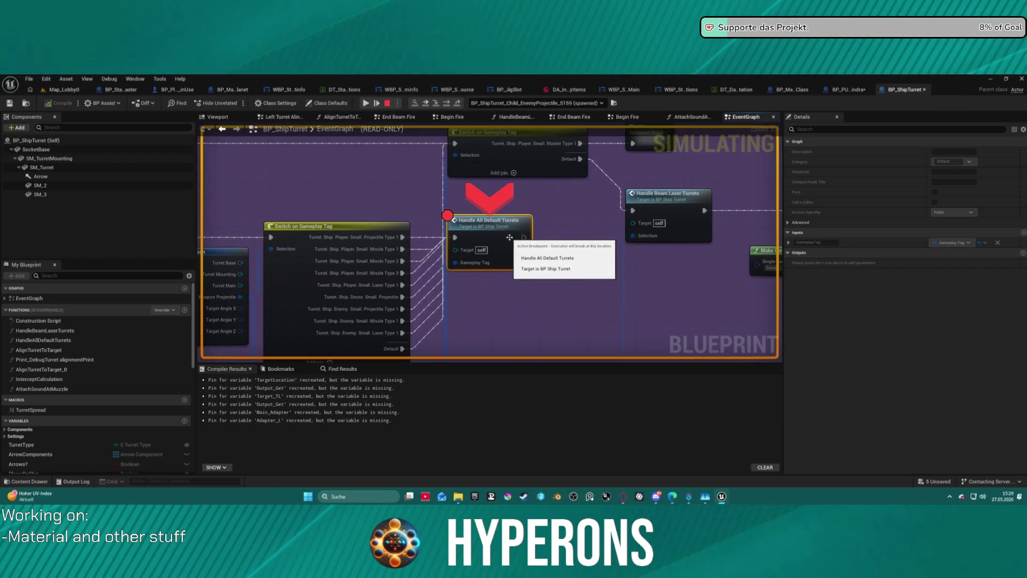
Step: Remove the breakpoint from Handle All Default Turrets and resume the game
mouse_move(244, 209)
mouse_down()
mouse_move(721, 199)
mouse_move(576, 225)
mouse_move(700, 343)
mouse_move(594, 321)
mouse_move(488, 339)
mouse_move(378, 174)
mouse_move(368, 205)
mouse_move(342, 197)
mouse_up()
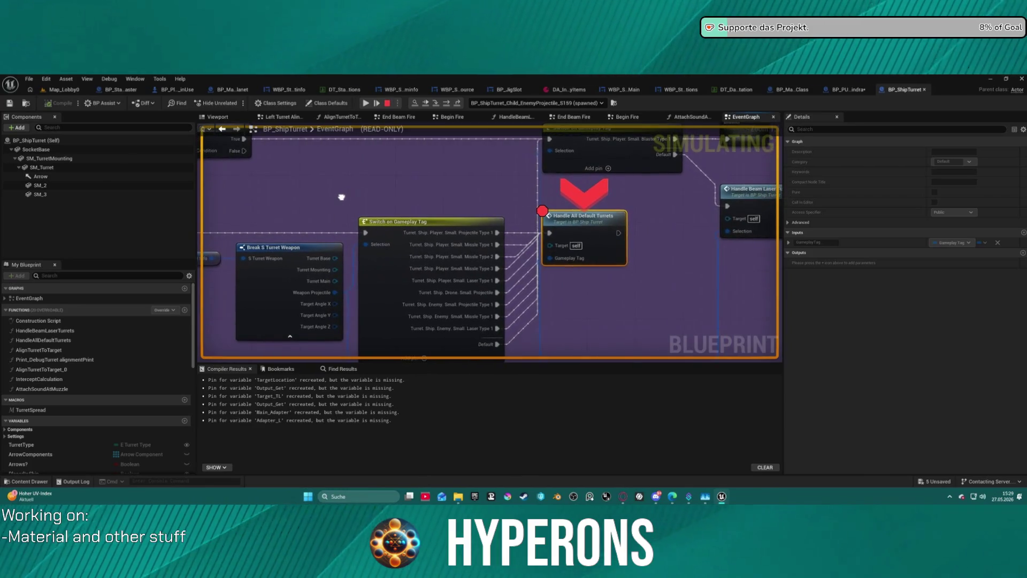
right_click(578, 231)
click(639, 305)
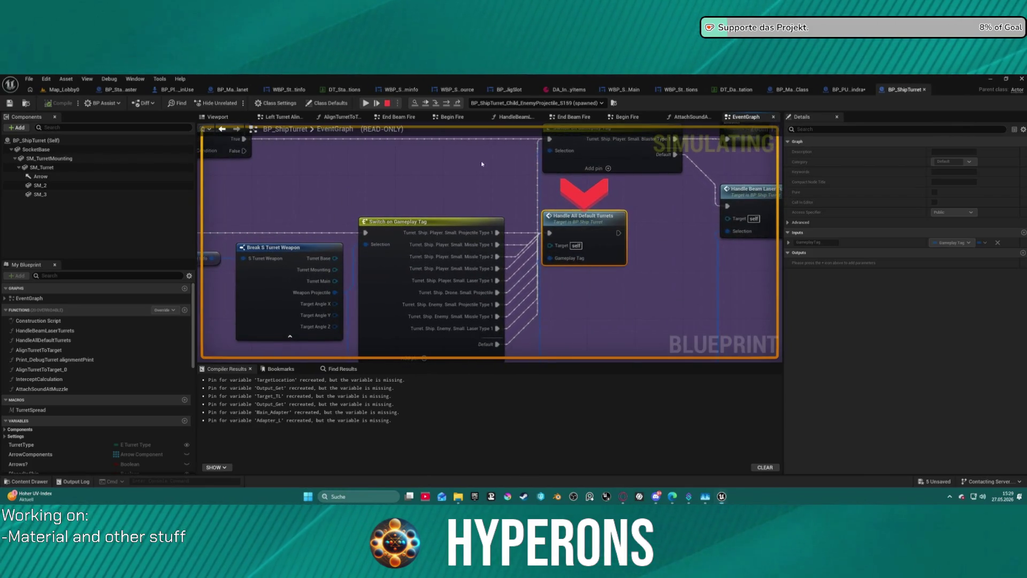
click(371, 103)
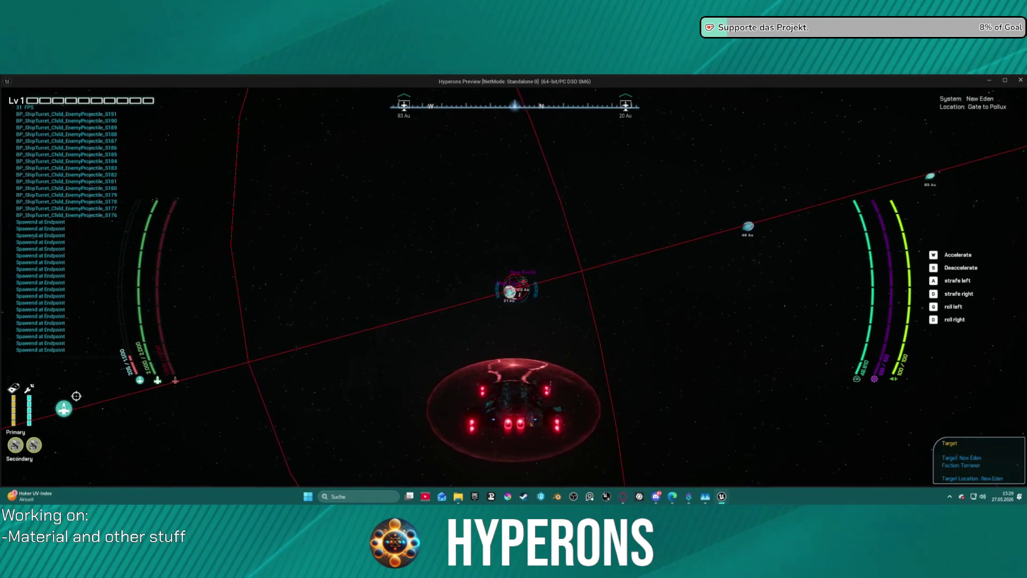
Step: Calibrate the hyperdrive and jump to the cloud-covered planet
key(j)
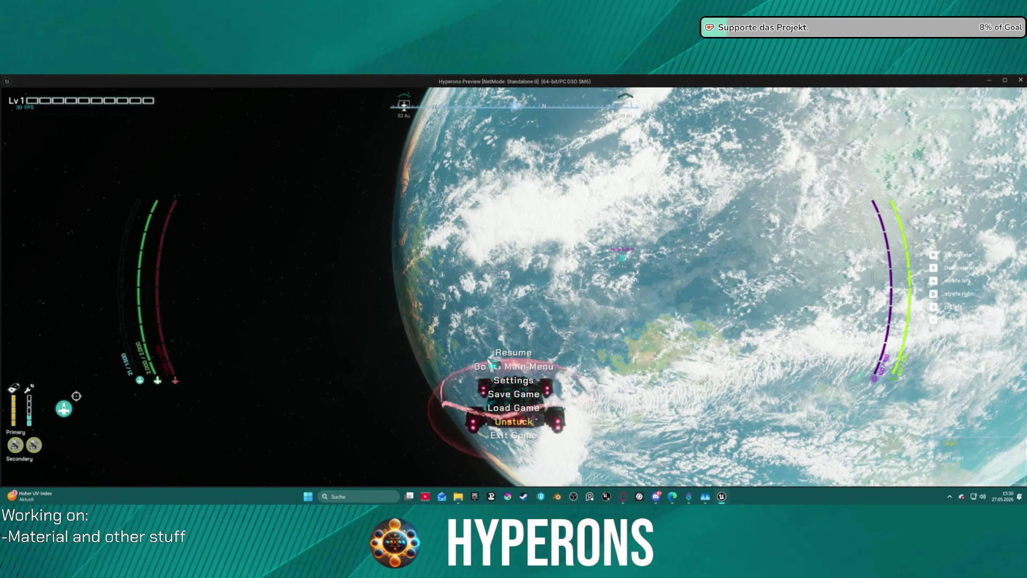
Step: Return to the main menu and restart the game with the Mining character
key(Escape)
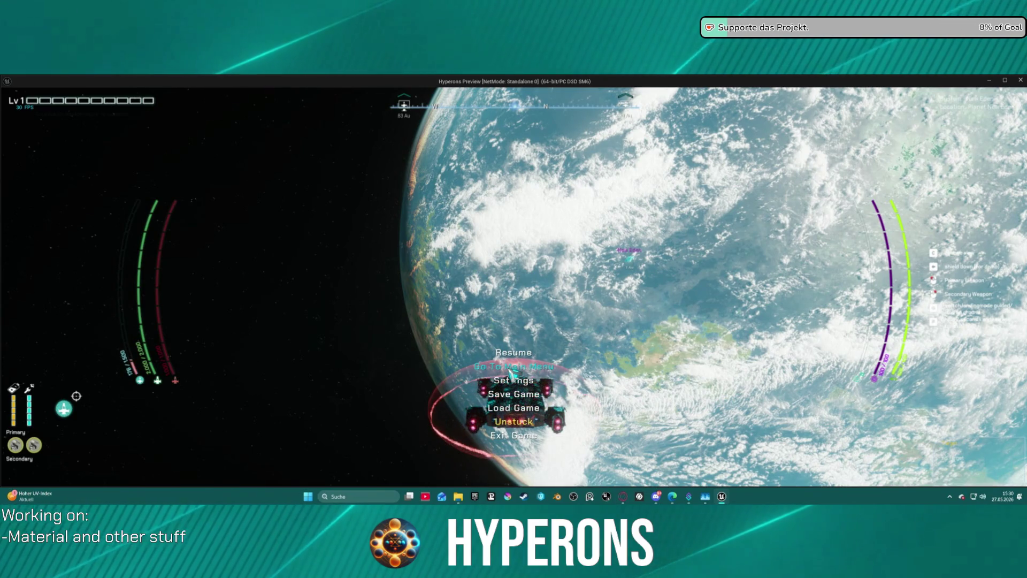
click(512, 369)
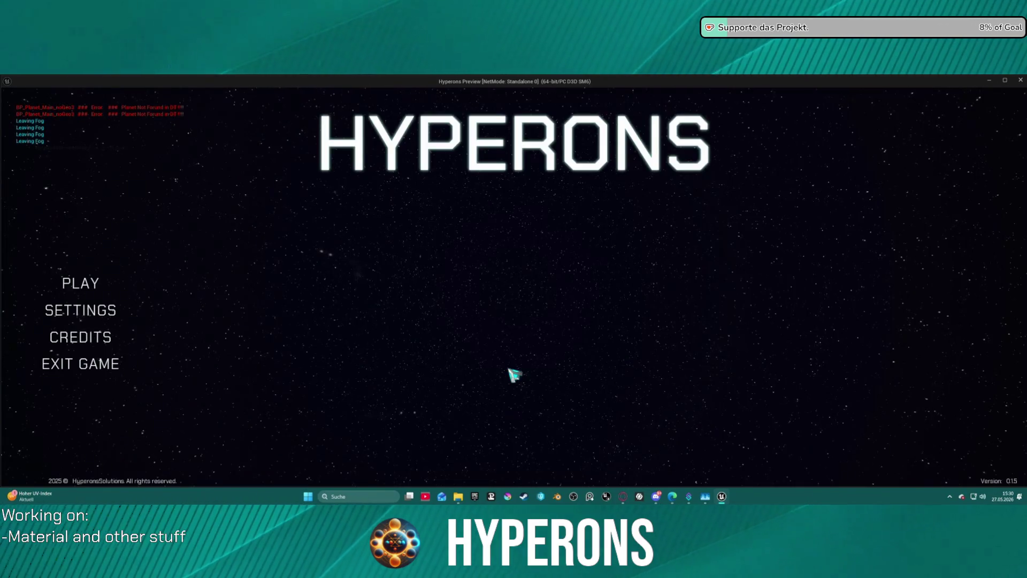
click(98, 287)
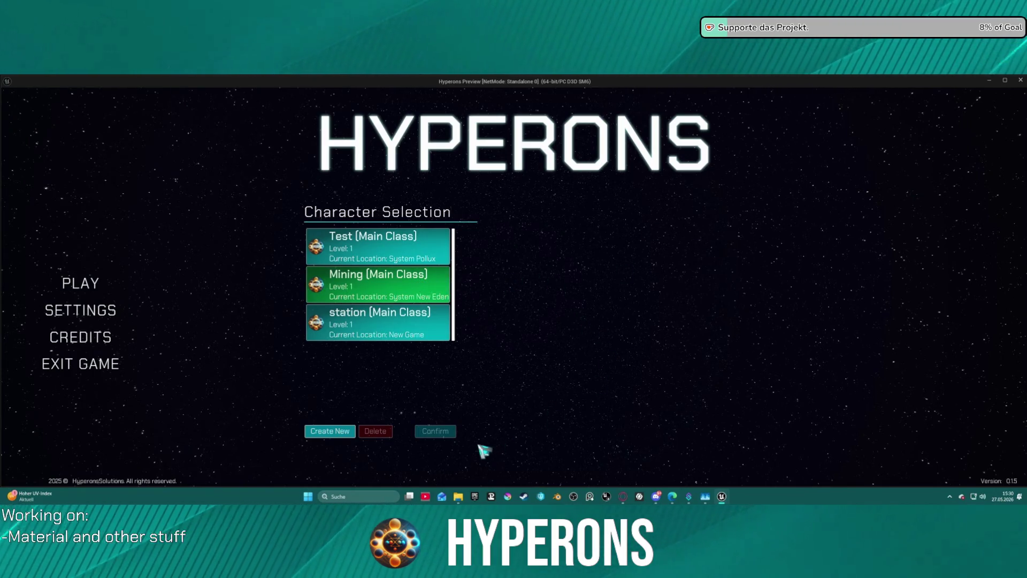
click(452, 431)
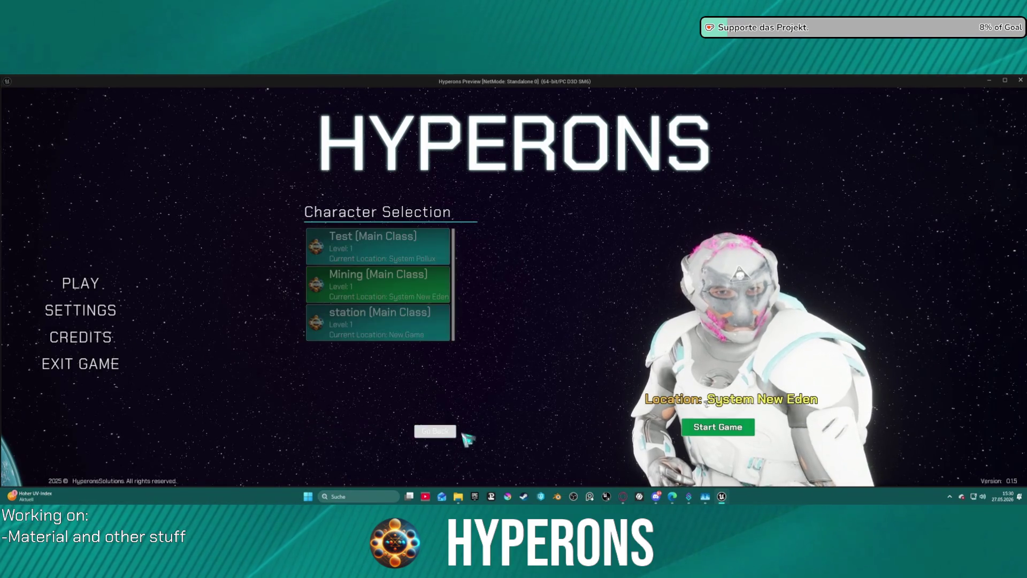
click(750, 429)
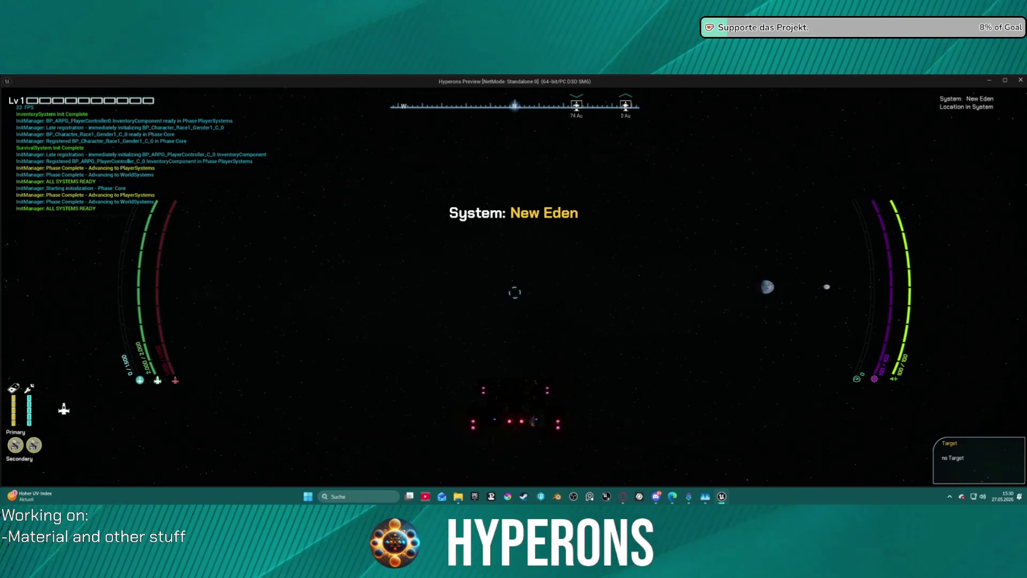
Step: Open the Starmap and pick New Eden as the destination
key(m)
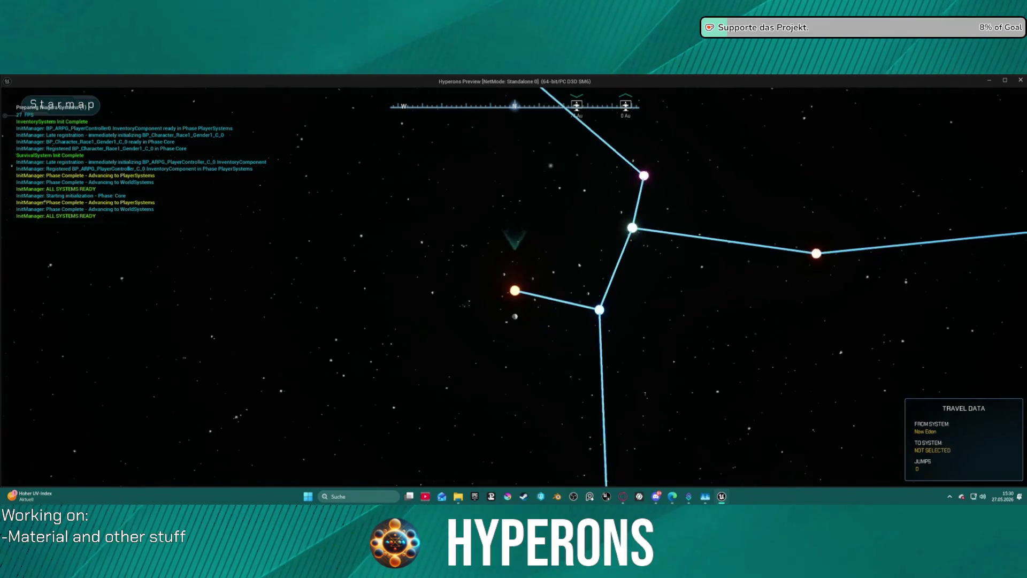
click(515, 291)
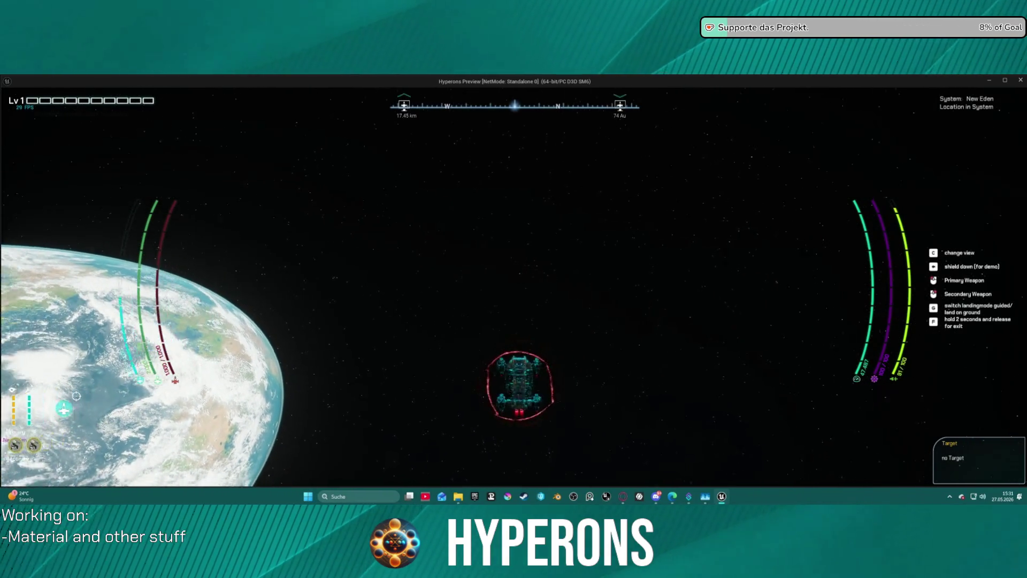
Step: Switch to the close rear chase camera and fly up beside the space station
key(c)
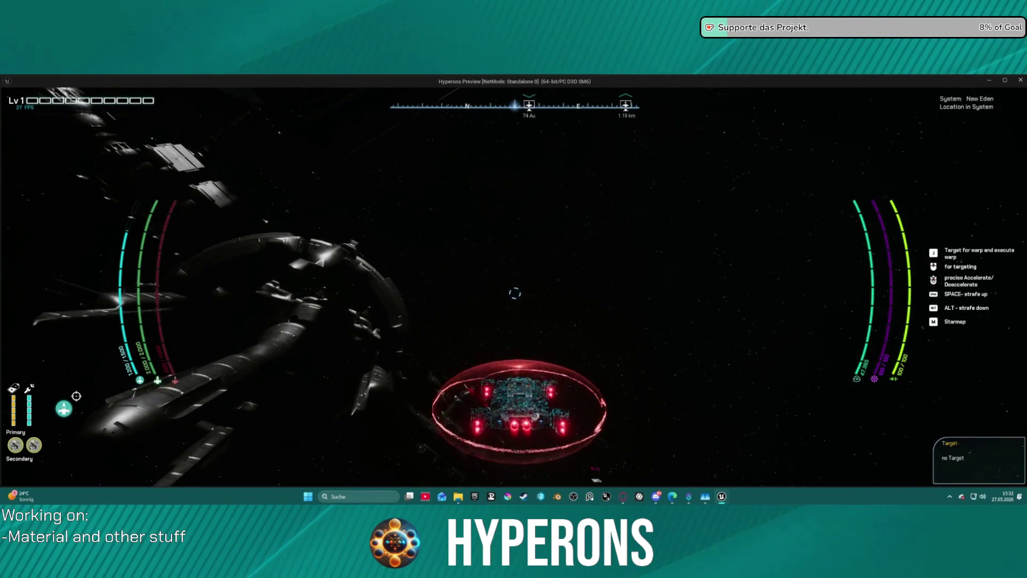
key(super)
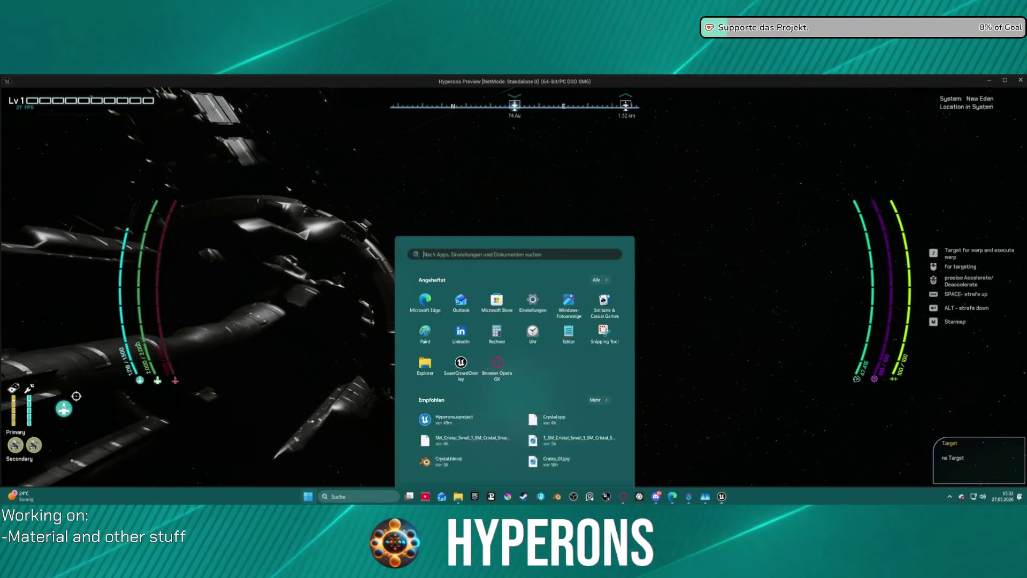
Step: Dismiss the Windows Start menu and return to the game beside the station
key(super)
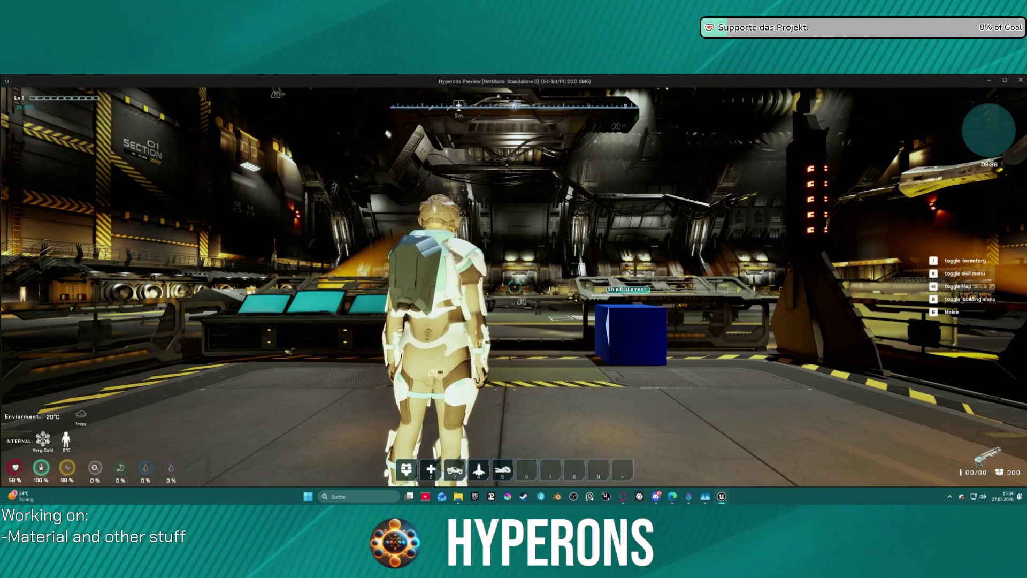
Step: Open the inventory and expand the Character equipment panel
mouse_move(513, 289)
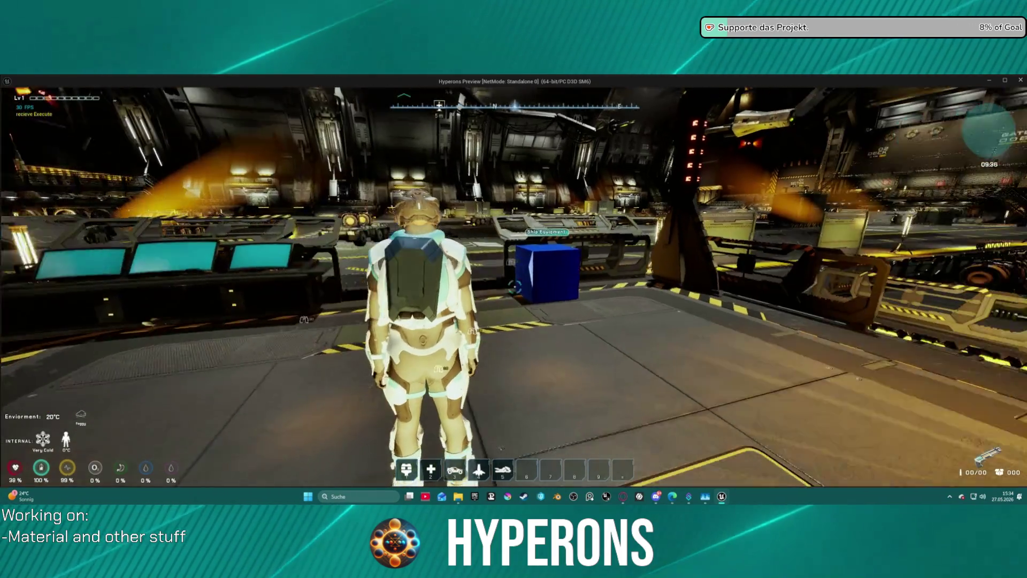
key(i)
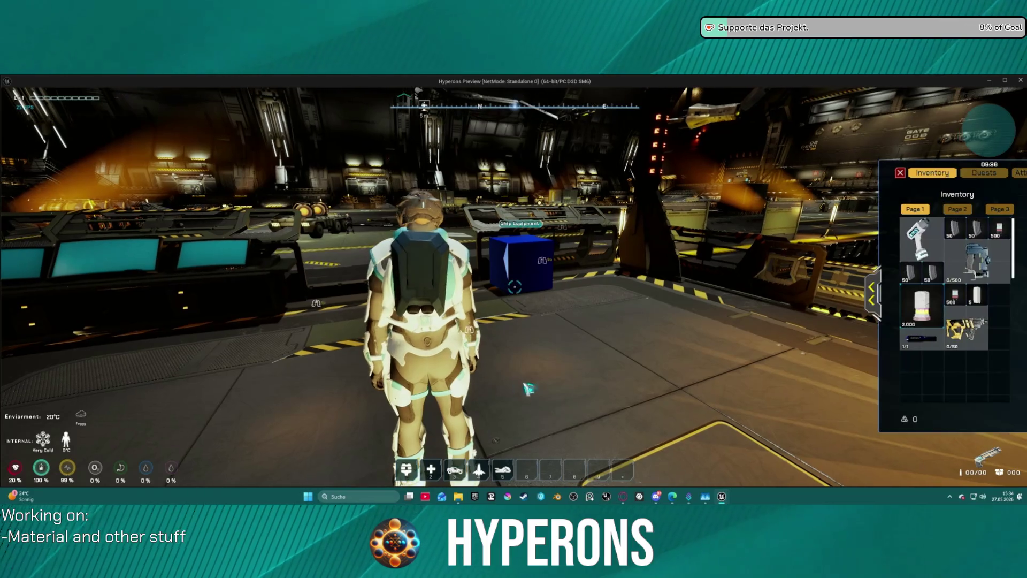
click(881, 295)
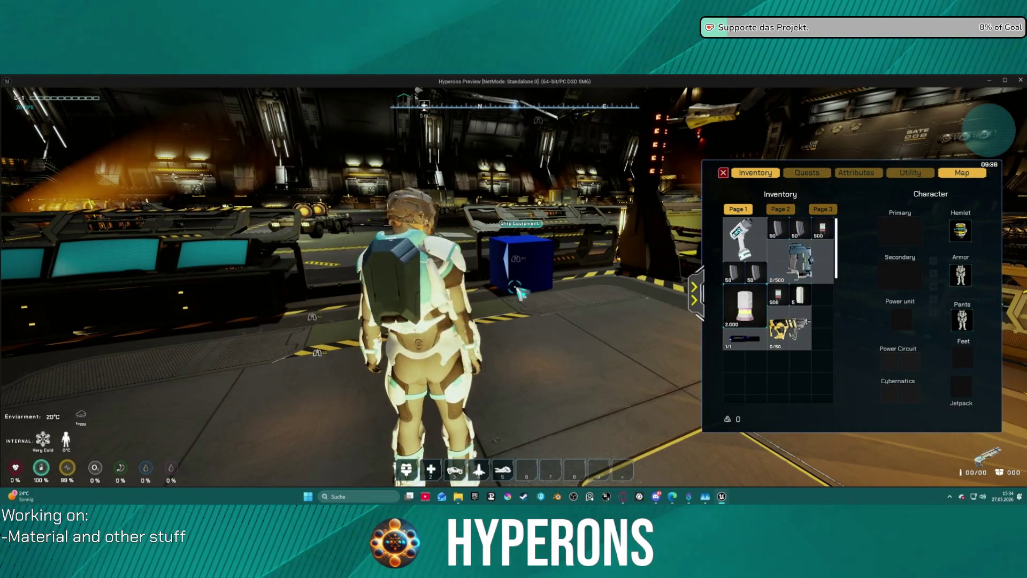
key(i)
key(i)
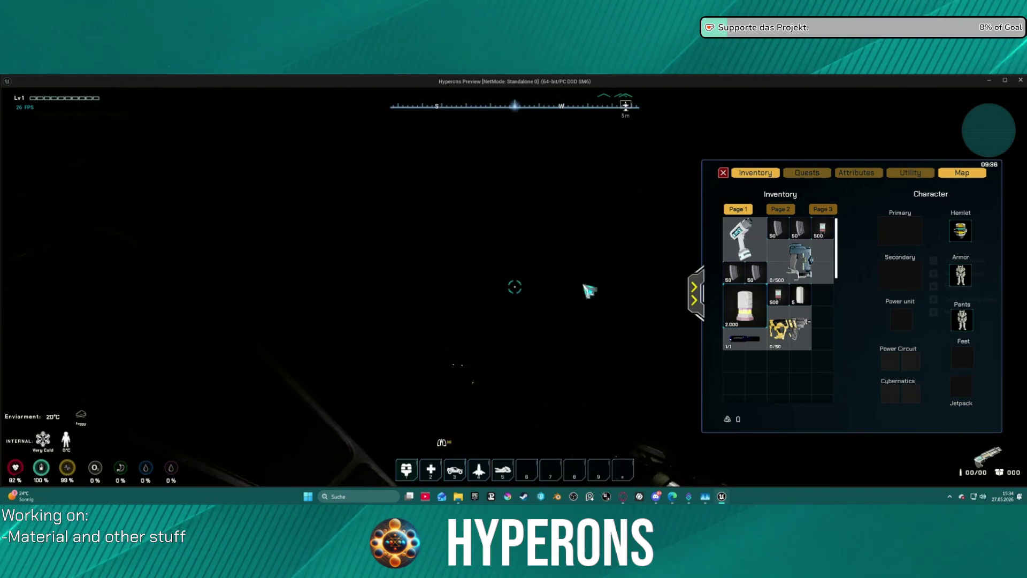
key(i)
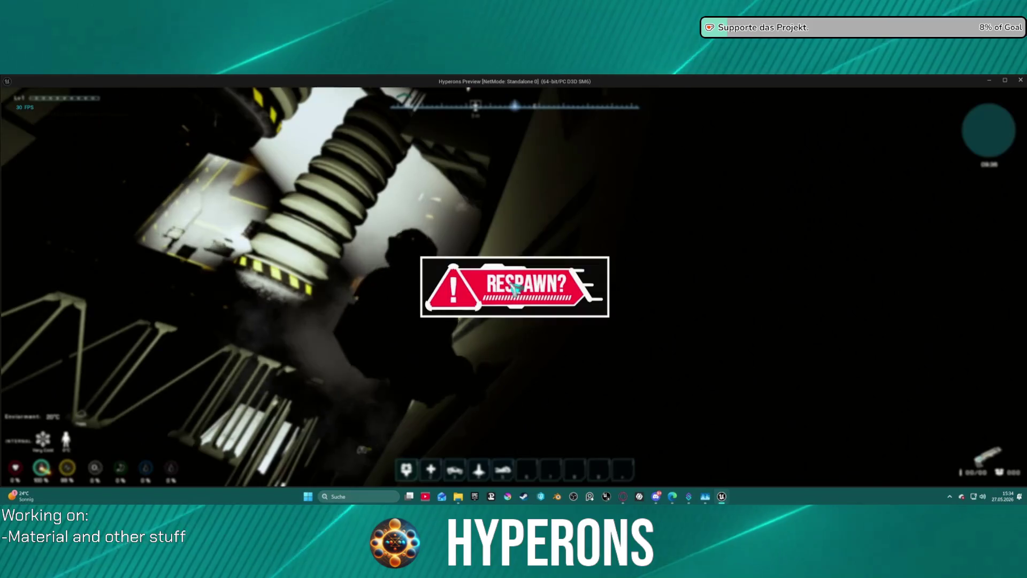
Step: Respawn in the hangar, pause and resume, then unequip the helmet into the inventory
click(515, 288)
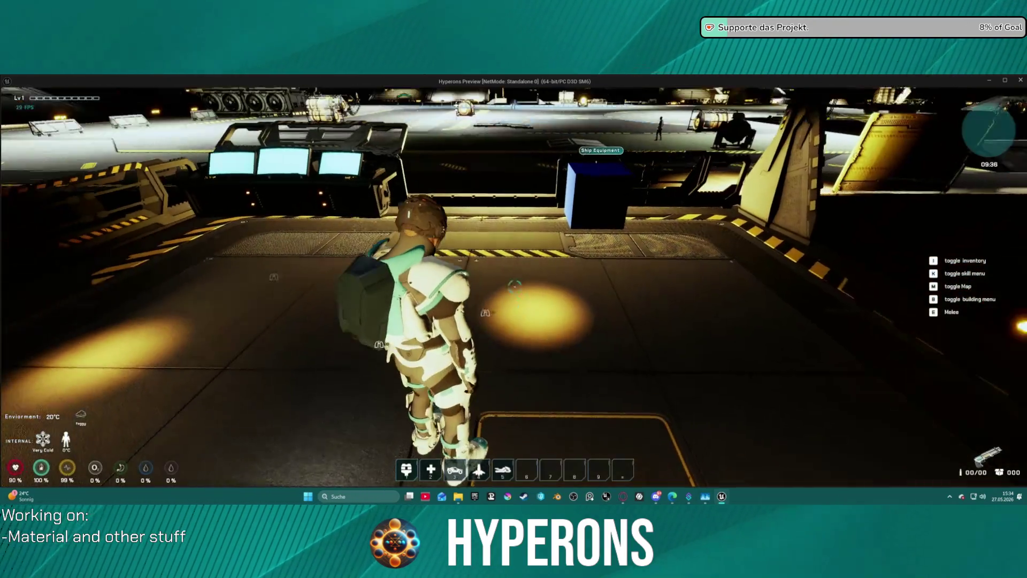
key(Escape)
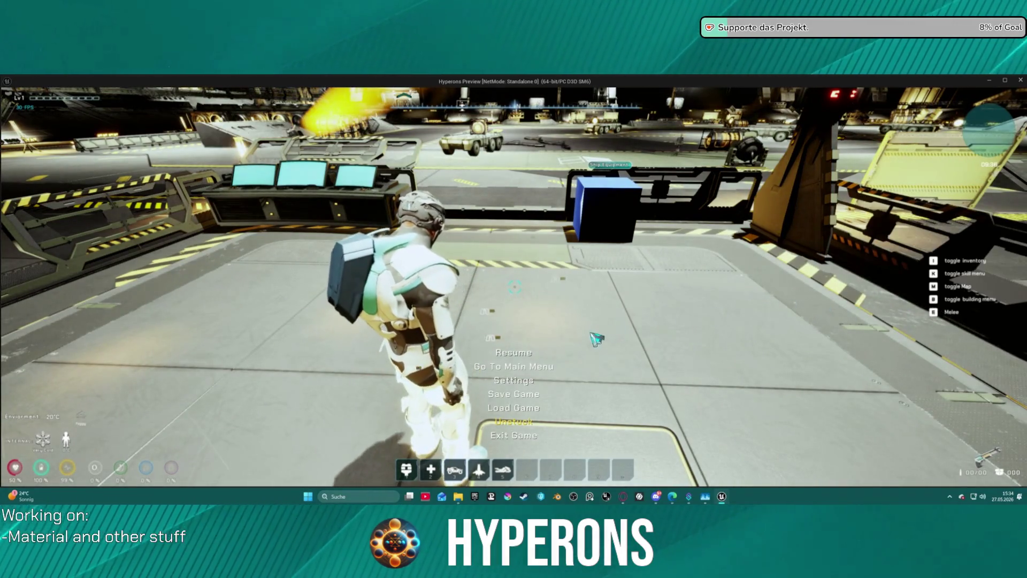
key(Escape)
key(i)
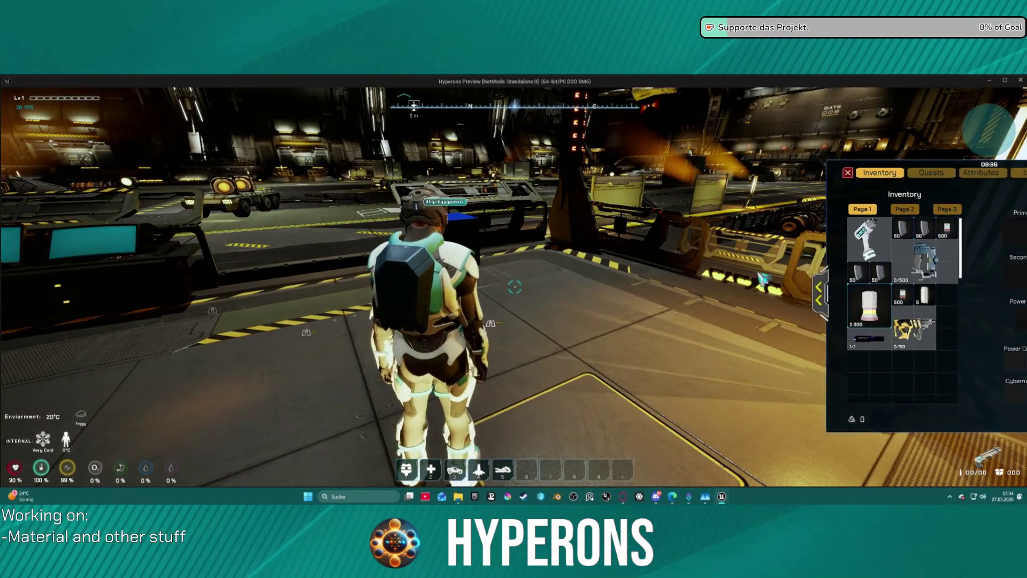
click(955, 234)
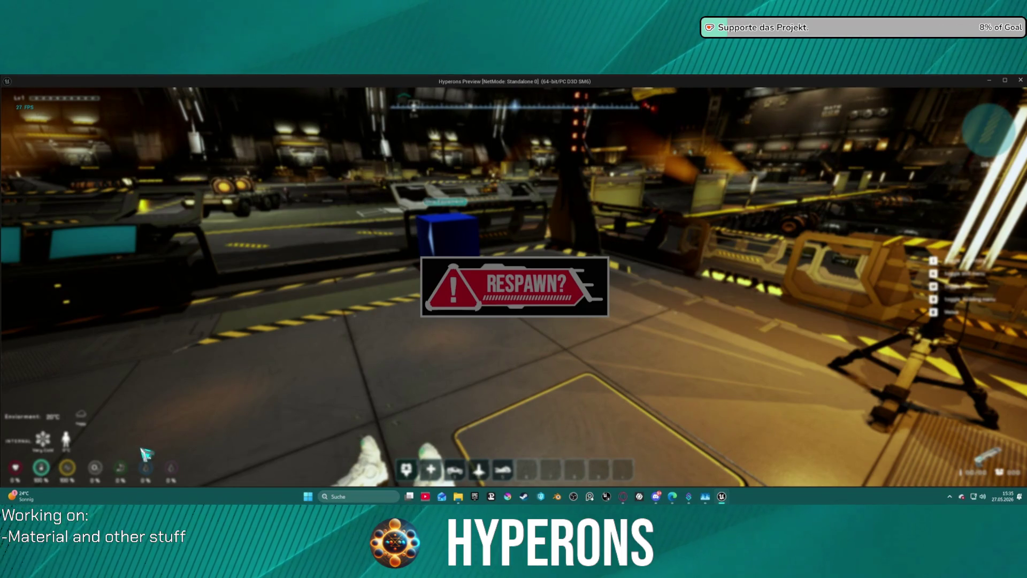
Step: Accept the RESPAWN? prompt to revive the character, then open the pause menu with Esc
click(522, 297)
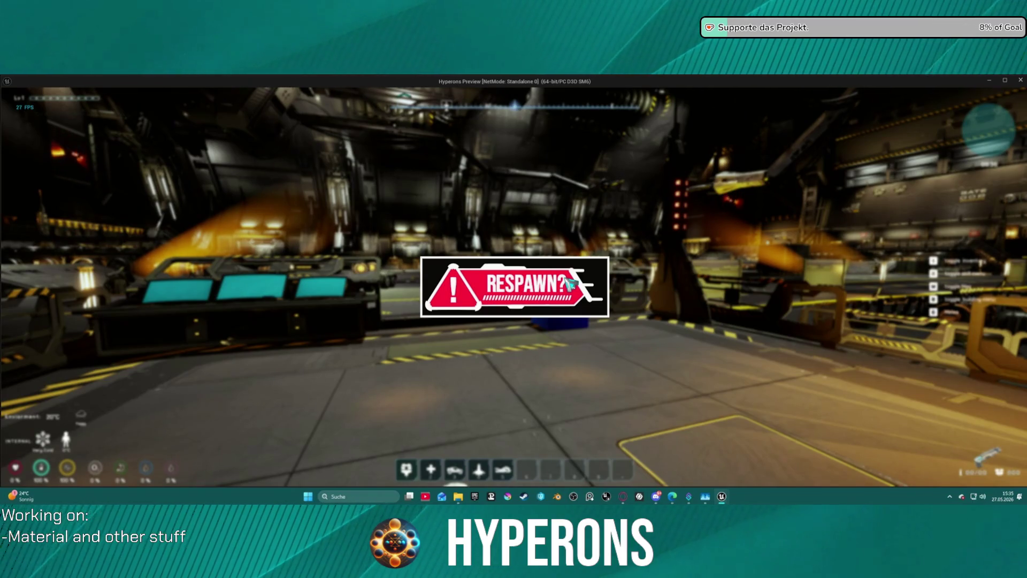
click(569, 282)
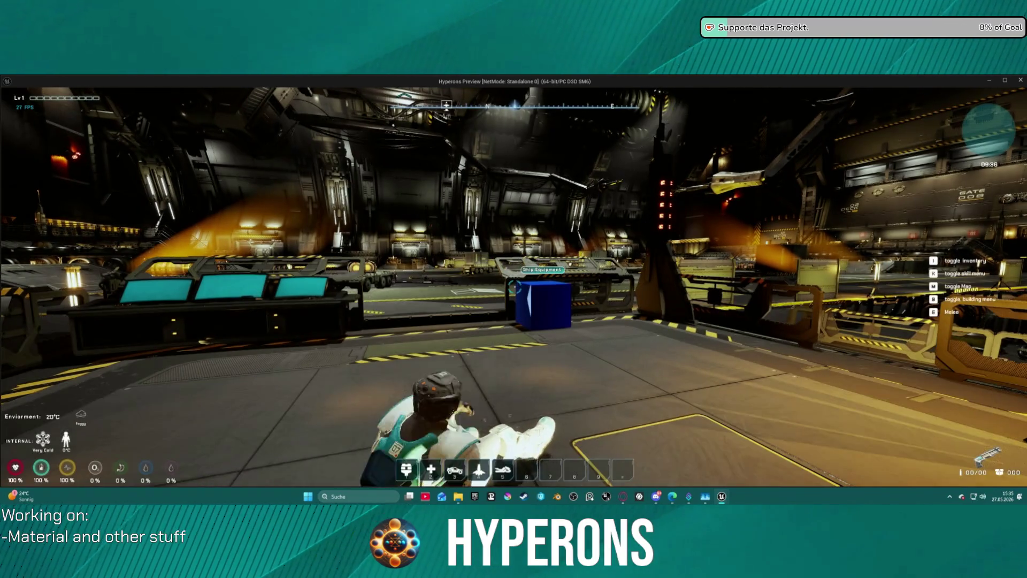
key(Escape)
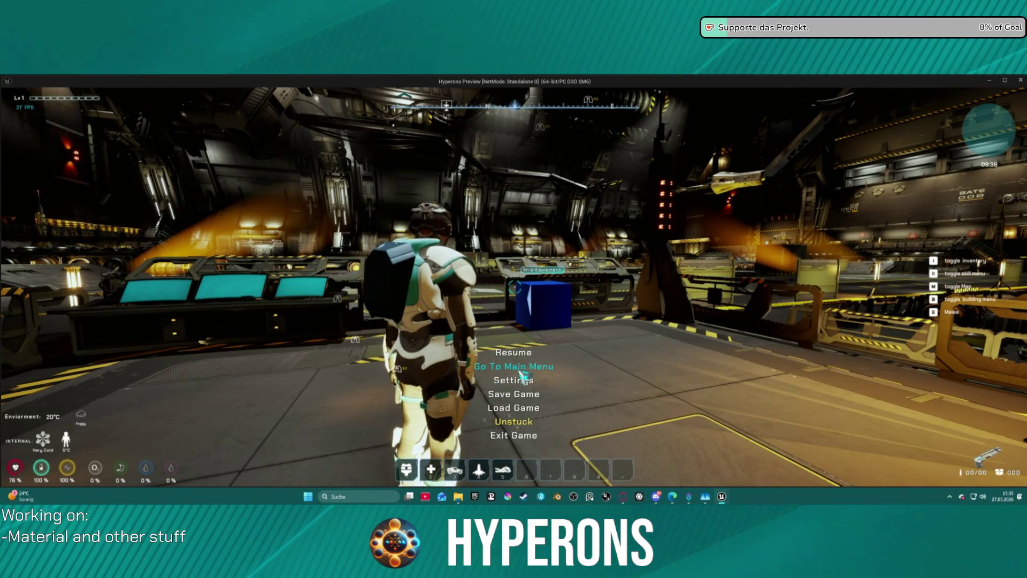
Step: Go back to the main menu, choose PLAY, and confirm the Mining character
click(516, 368)
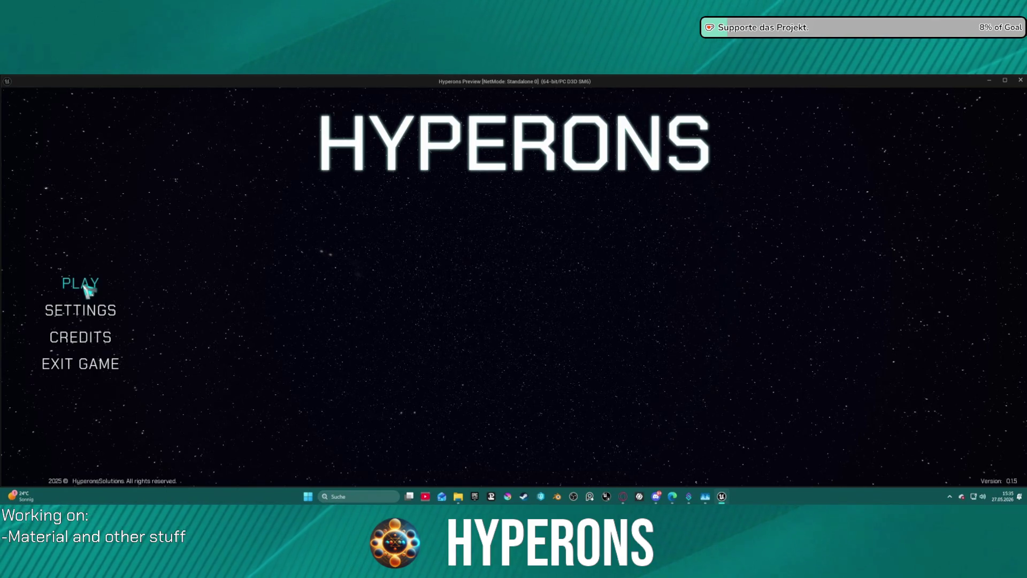
click(88, 290)
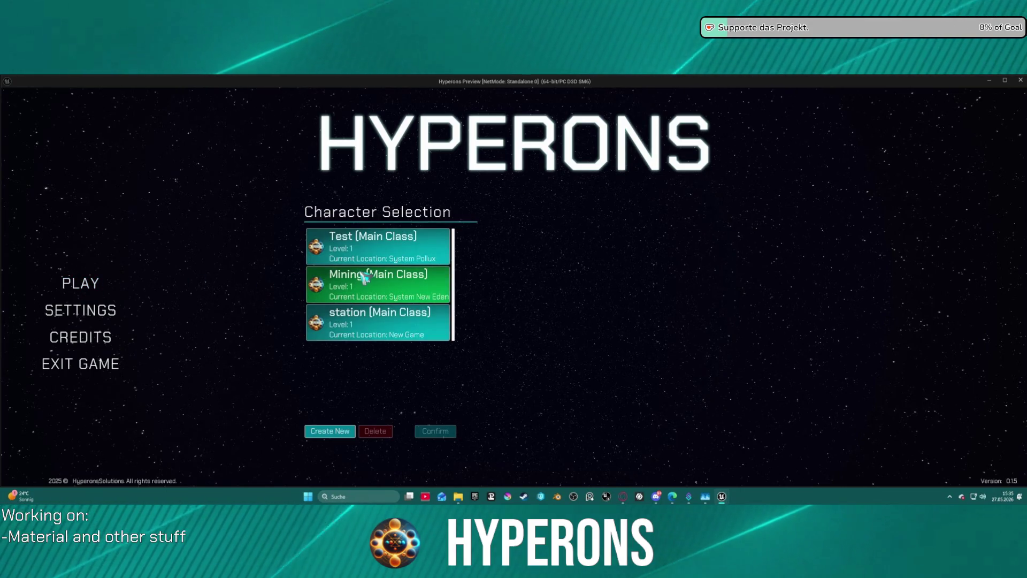
click(362, 279)
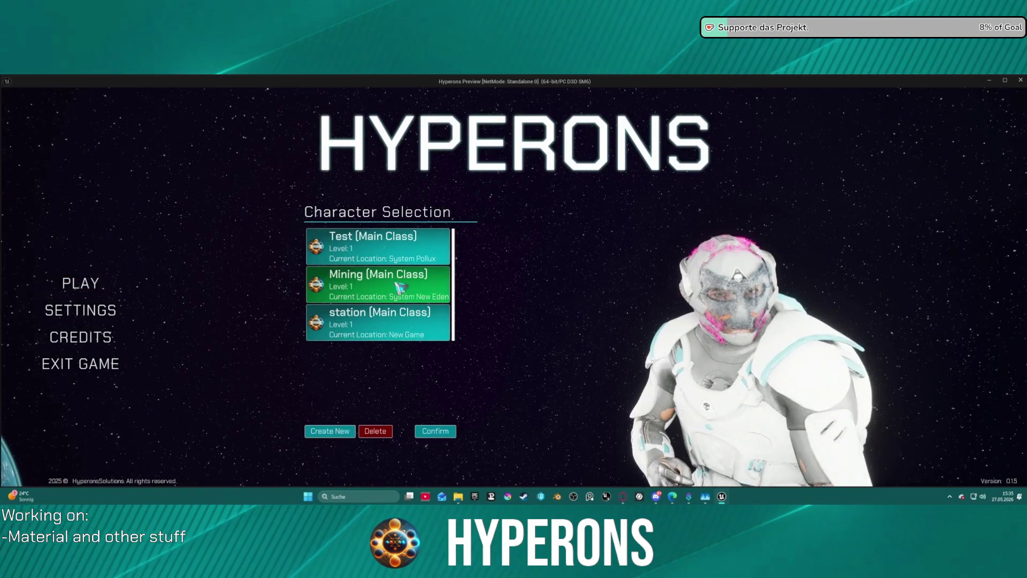
click(434, 429)
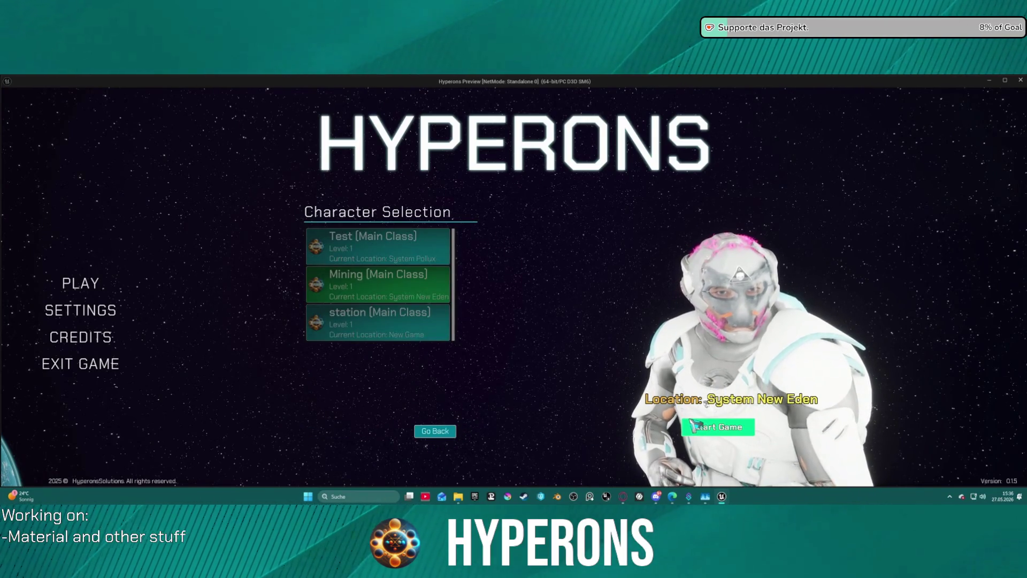
Step: Start the System New Eden game as the Mining character, then stop play with Esc
click(732, 428)
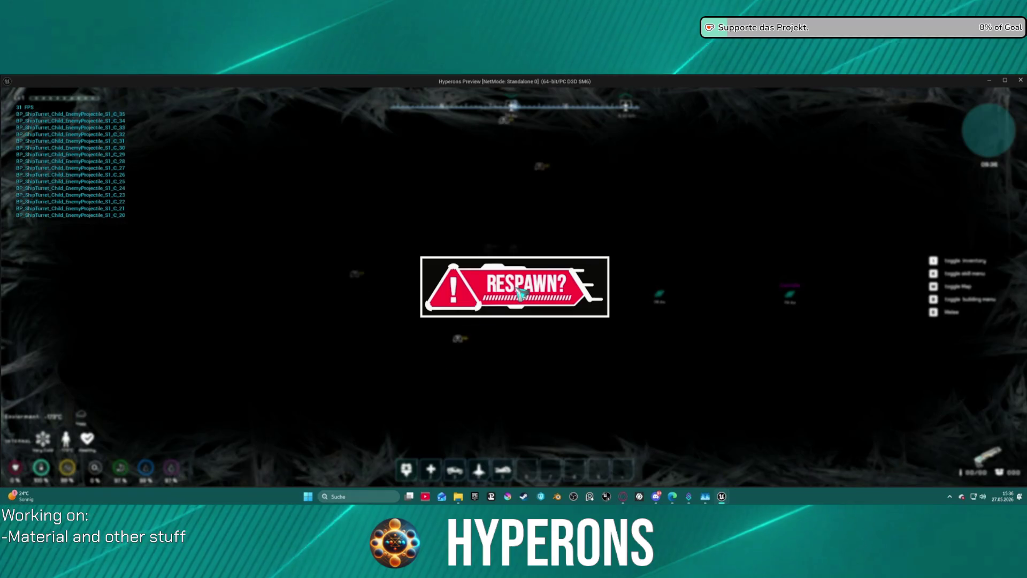
key(Escape)
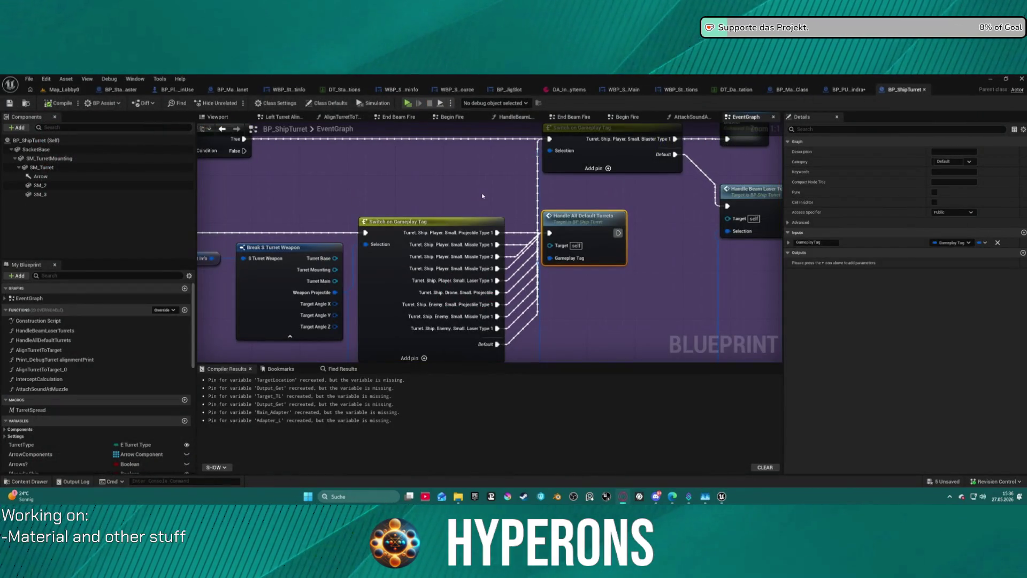
Step: Open the Content Drawer and browse the AlienPlanets, Audio and Core folders
click(470, 207)
key(ctrl+space)
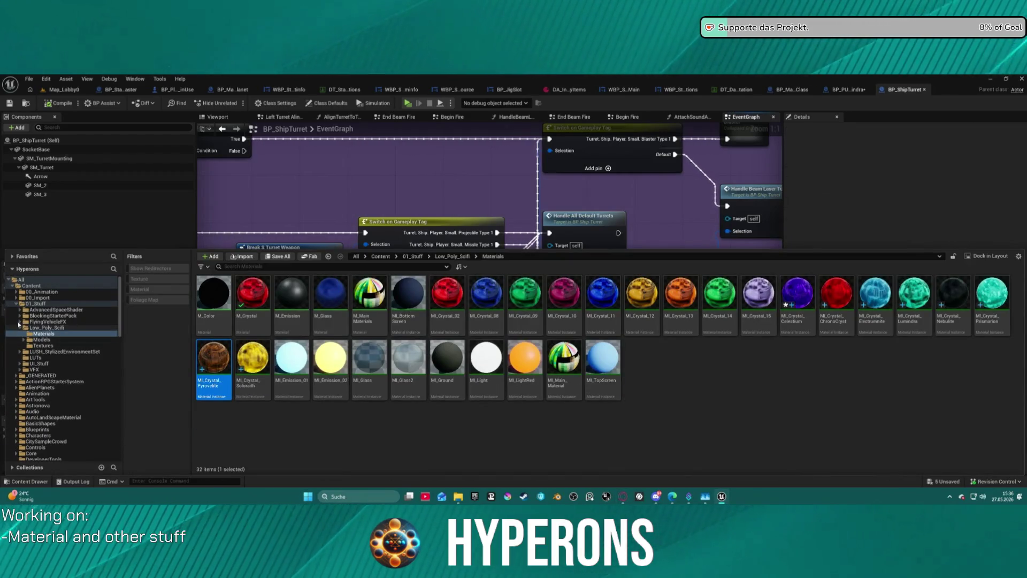
click(38, 393)
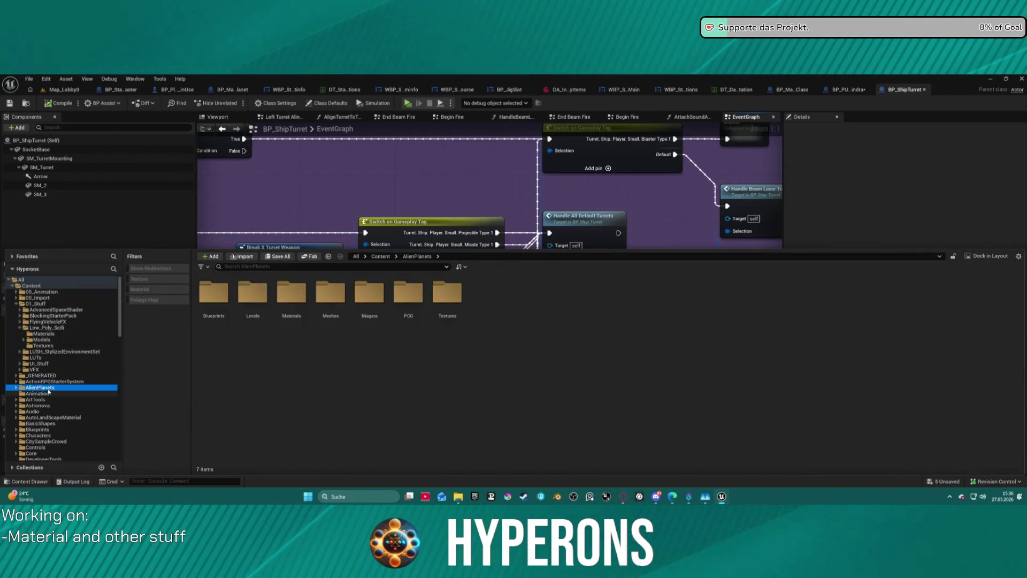
click(53, 381)
click(33, 411)
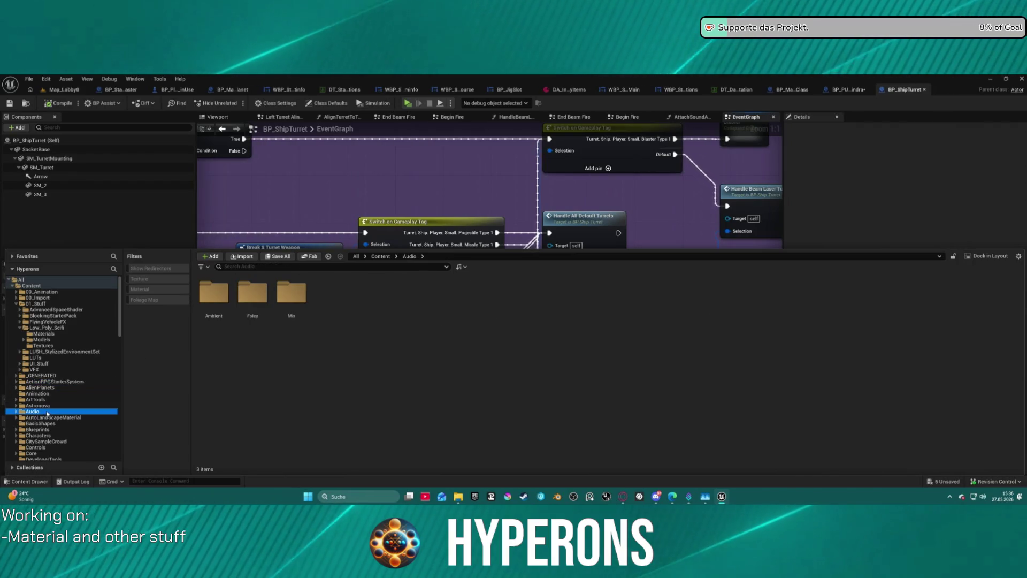
scroll(53, 453, down, 1)
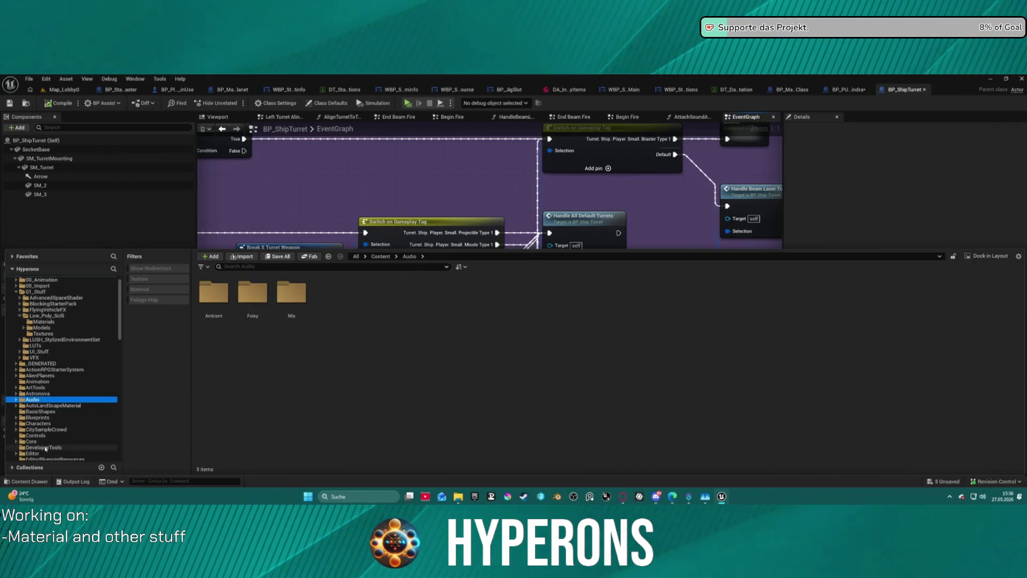
click(32, 442)
Step: Open DT_Planet_Informations from Core > Data and inspect the LV_P_Lahurati and LV_P_Inogo rows
double_click(358, 295)
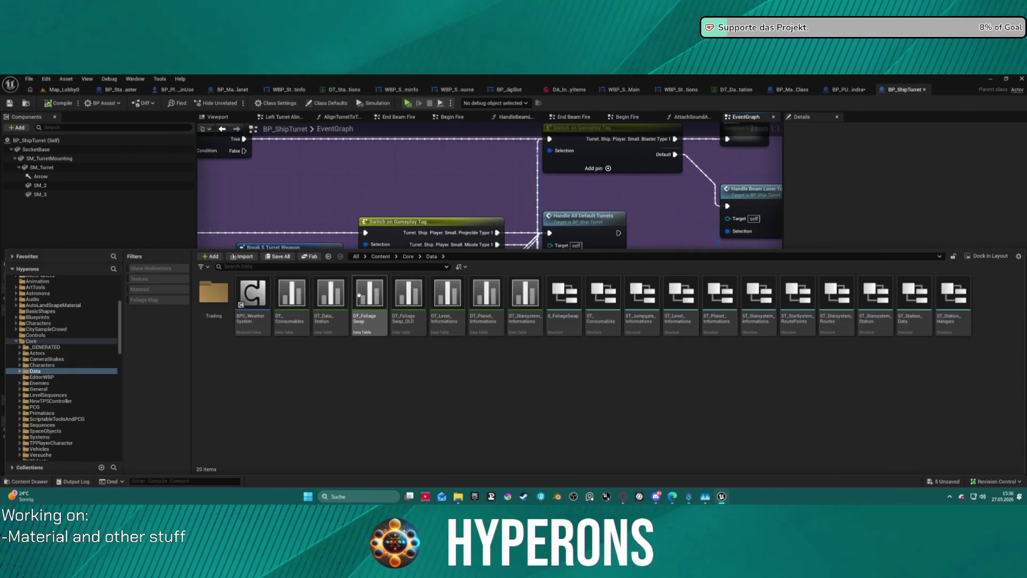
click(482, 298)
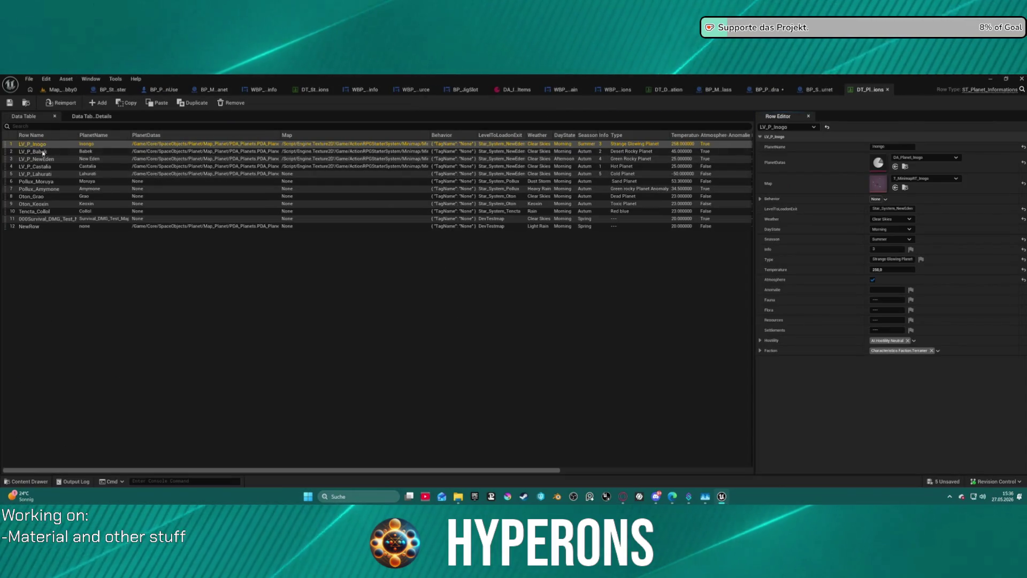
click(41, 174)
key(Up)
key(Up)
key(Up)
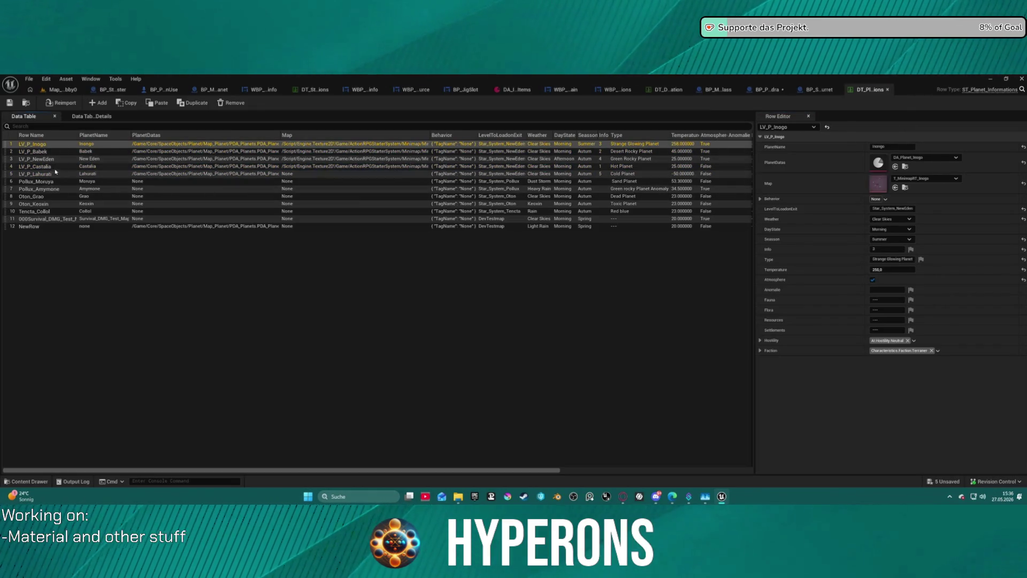
Step: Return to the level editor and check File > Recent Levels without loading one
click(58, 90)
click(29, 78)
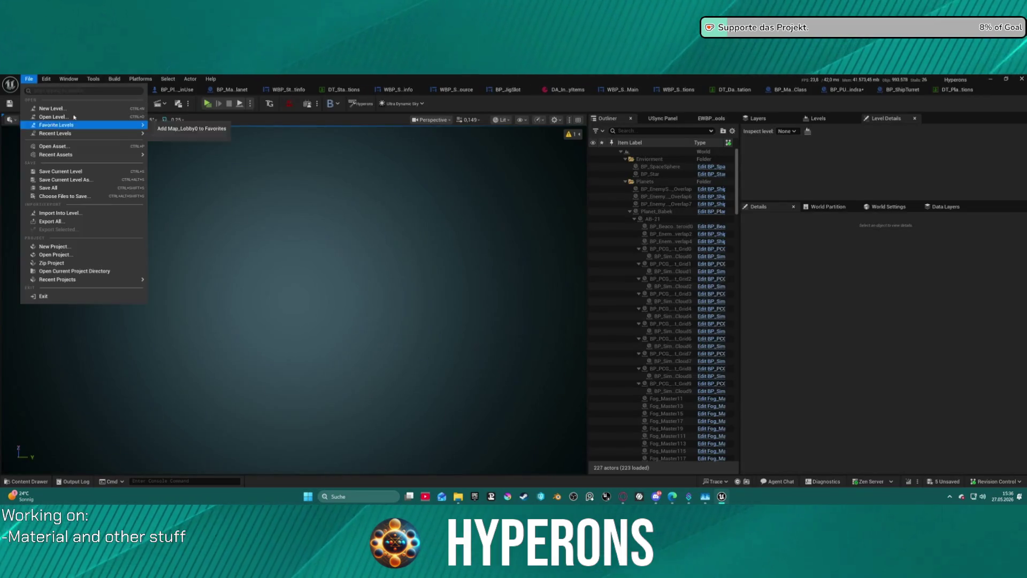
mouse_move(136, 138)
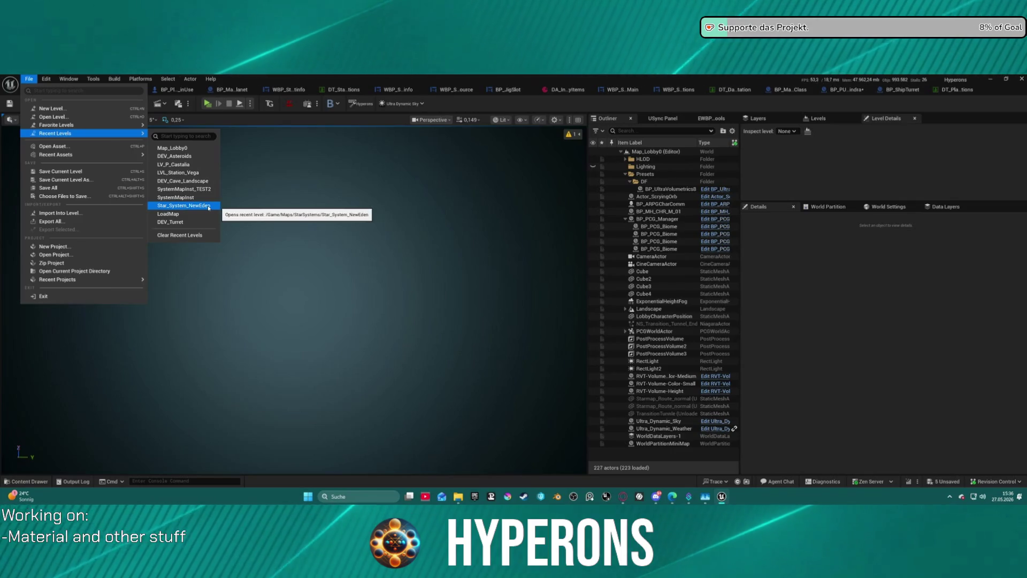
click(490, 203)
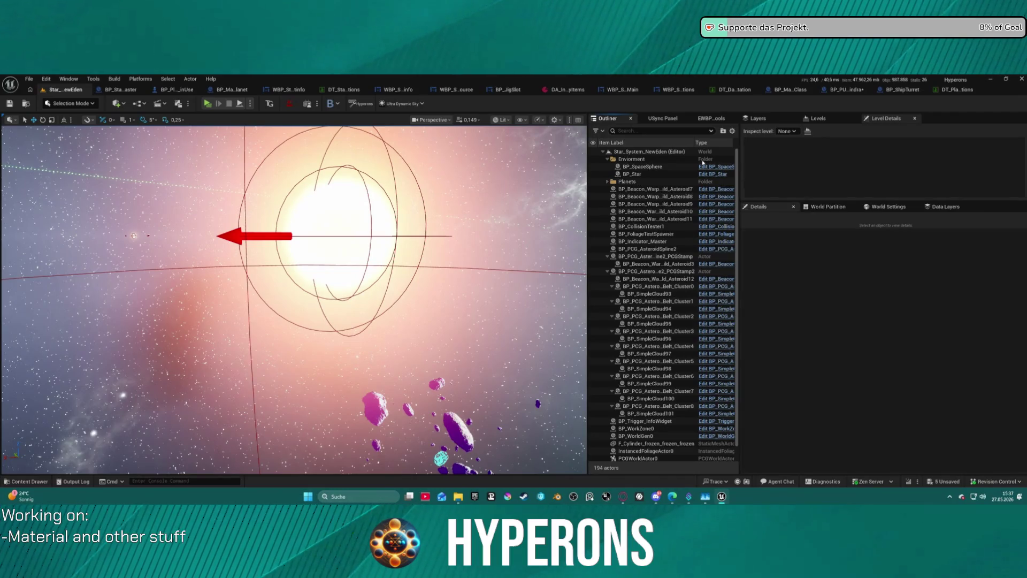
Step: Collapse the two asteroid PCG stamp groups in the Outliner
click(641, 256)
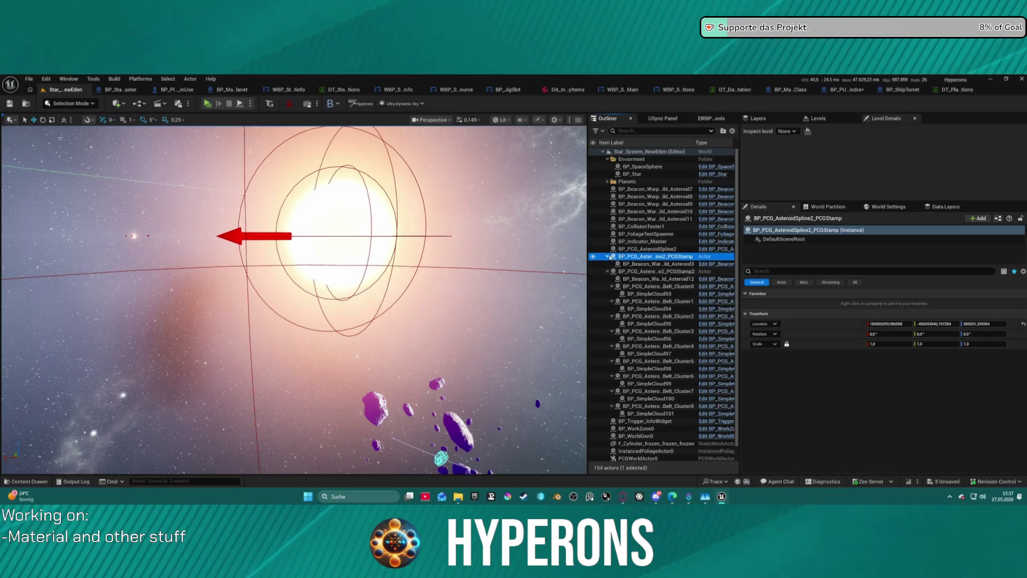
click(607, 256)
click(608, 264)
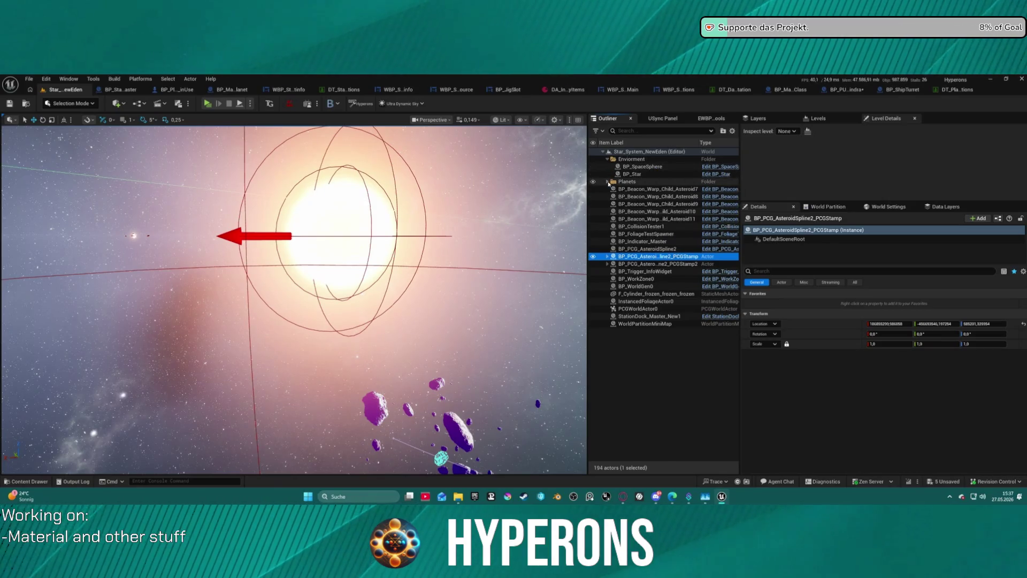
Step: Expand Planets, select Planet_Babek and view its NewEden_Babek row name setting
click(607, 181)
click(616, 219)
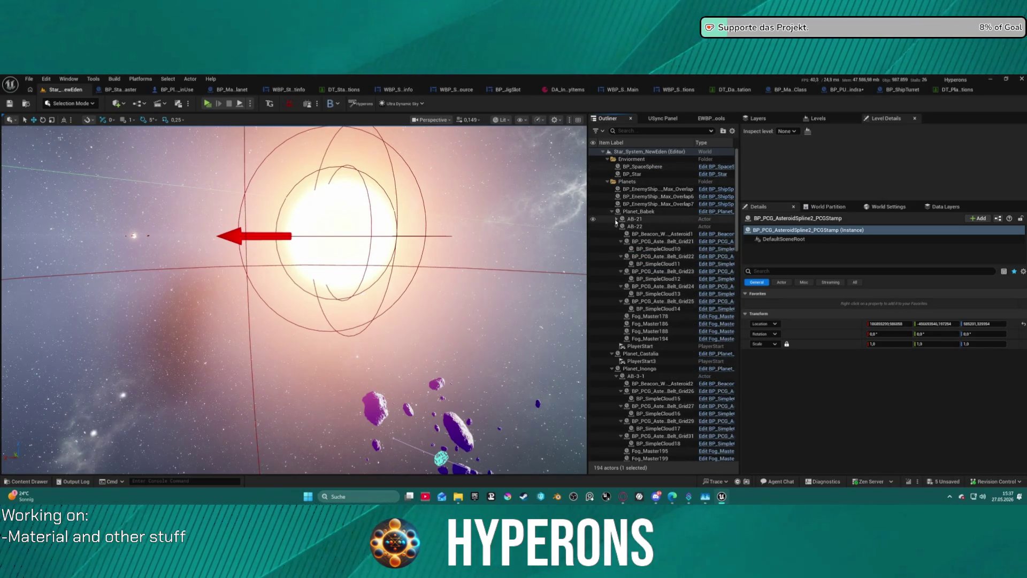
click(679, 212)
scroll(897, 348, down, 2)
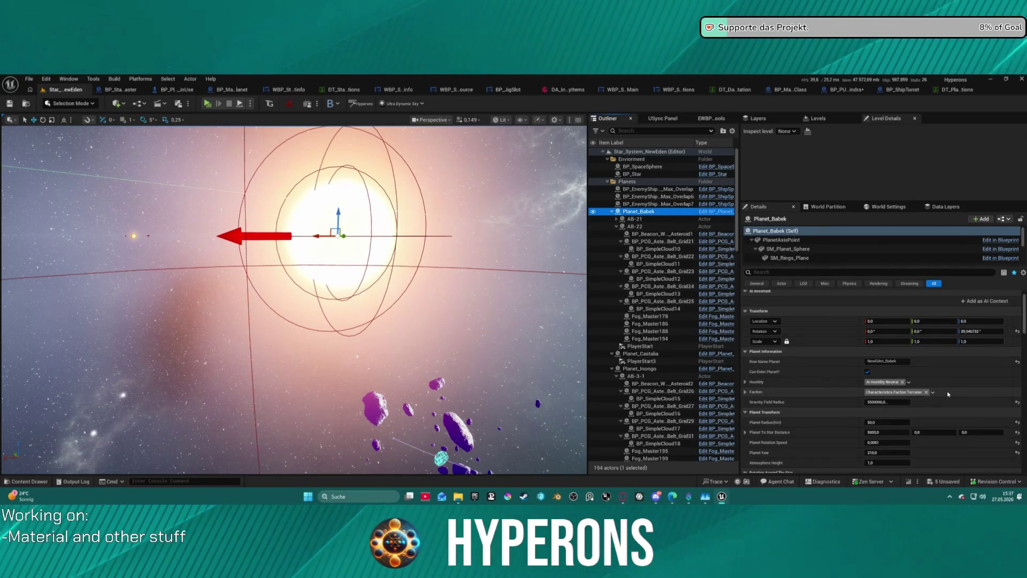
click(897, 349)
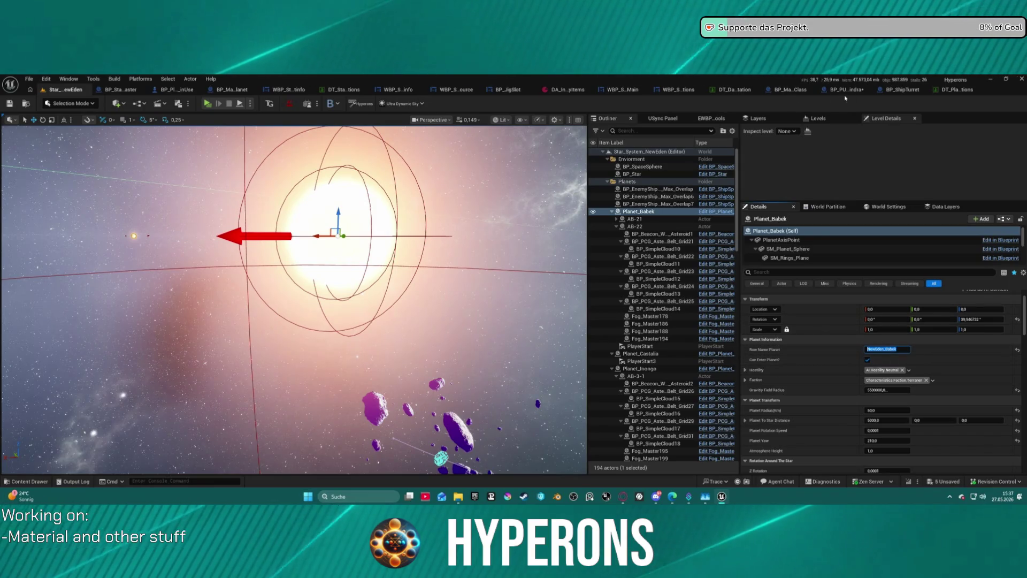
Step: Glance at the DT_Planet_Informations table, then return to BP_ShipTurret's EventGraph
click(956, 90)
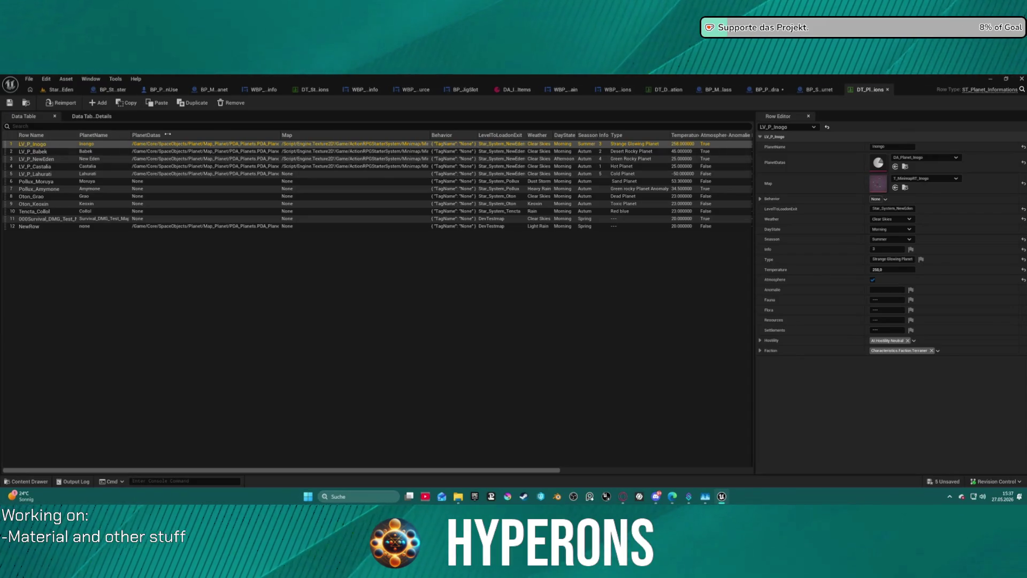
click(819, 89)
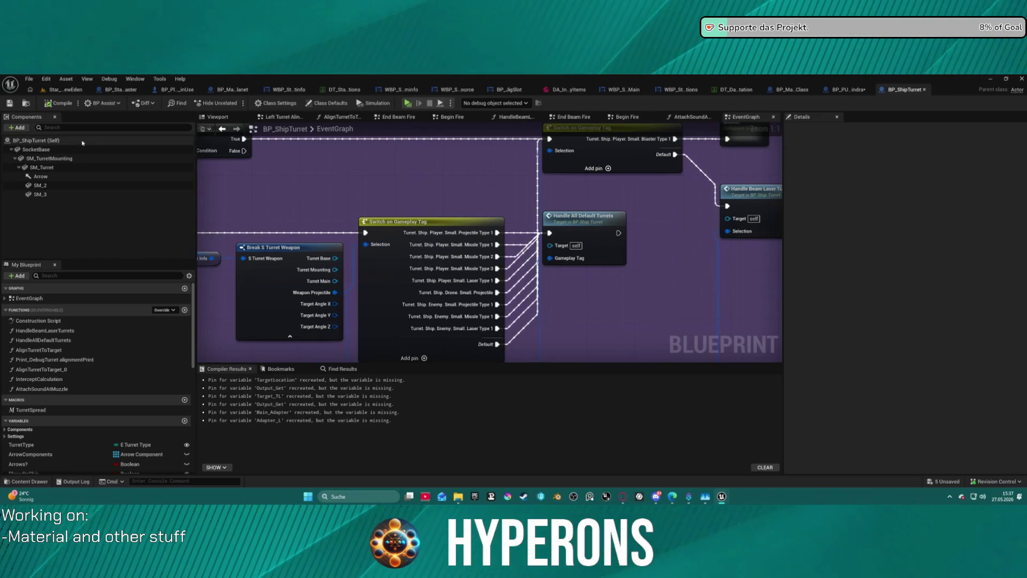
Step: Switch back to the Star_System_NewEden level tab, showing Planet_Babek's settings
click(64, 89)
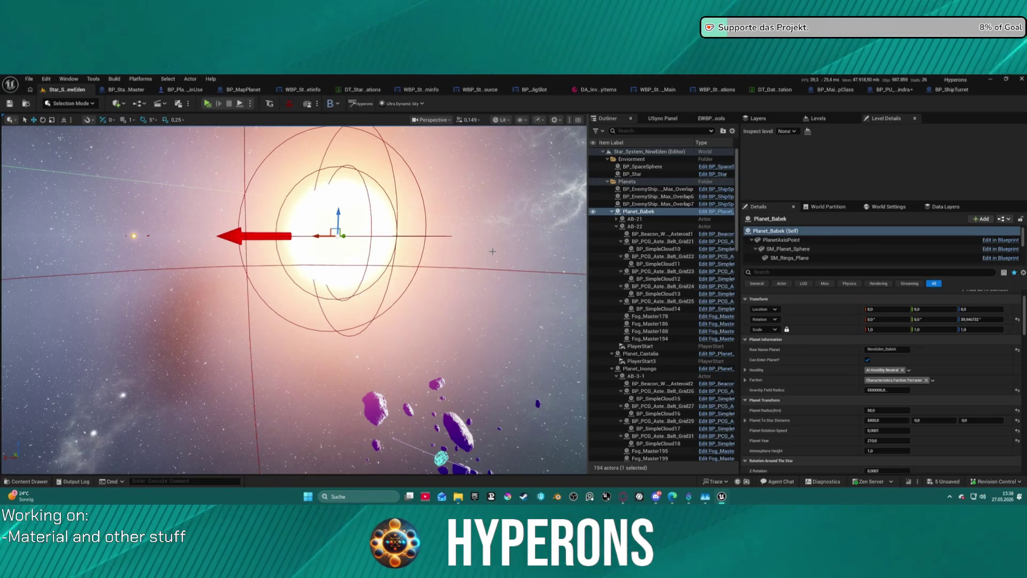
Step: Fly the viewport camera to the asteroid belt and save all unsaved changes
drag(472, 281, 540, 251)
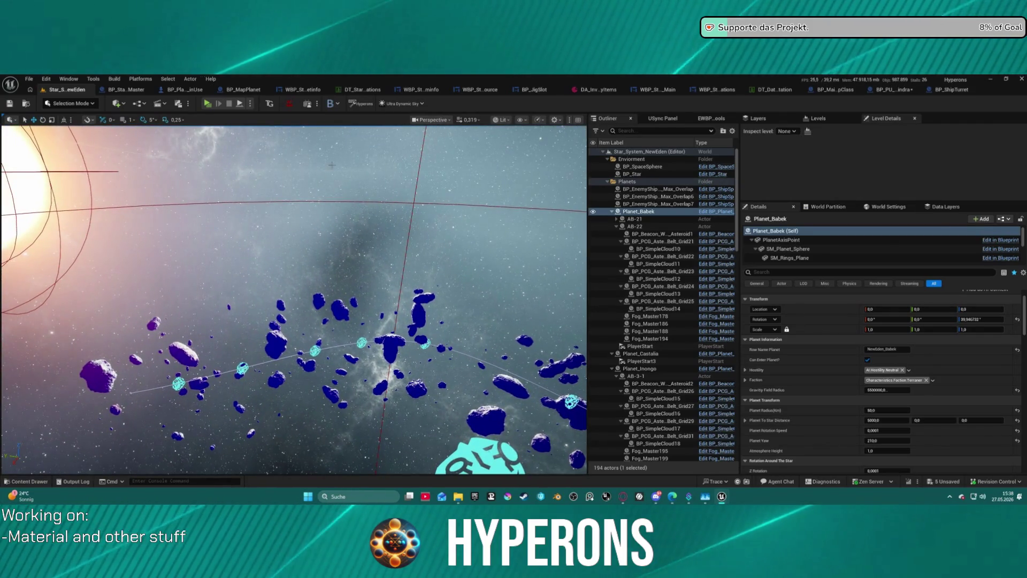
key(ctrl+s)
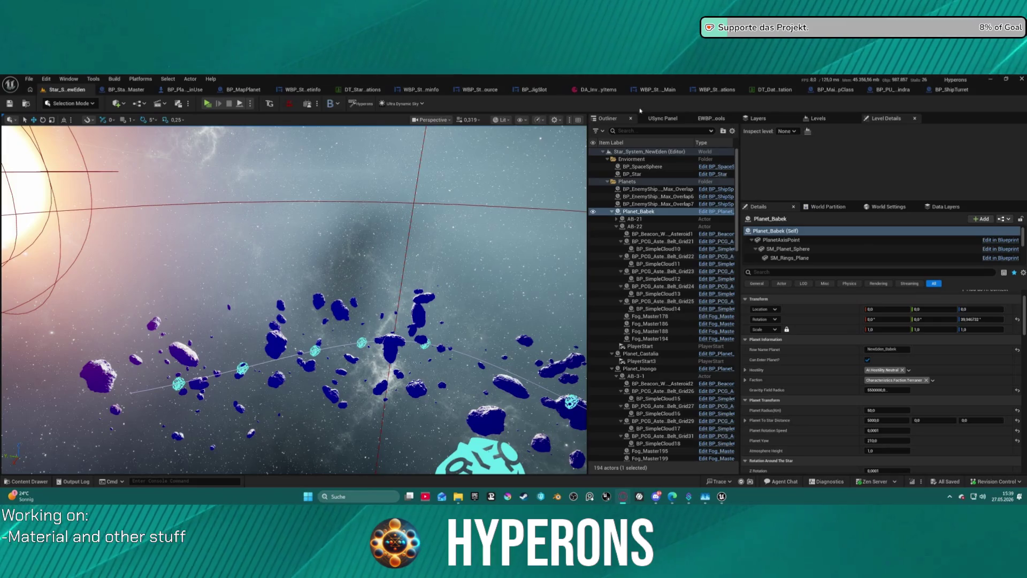
click(25, 481)
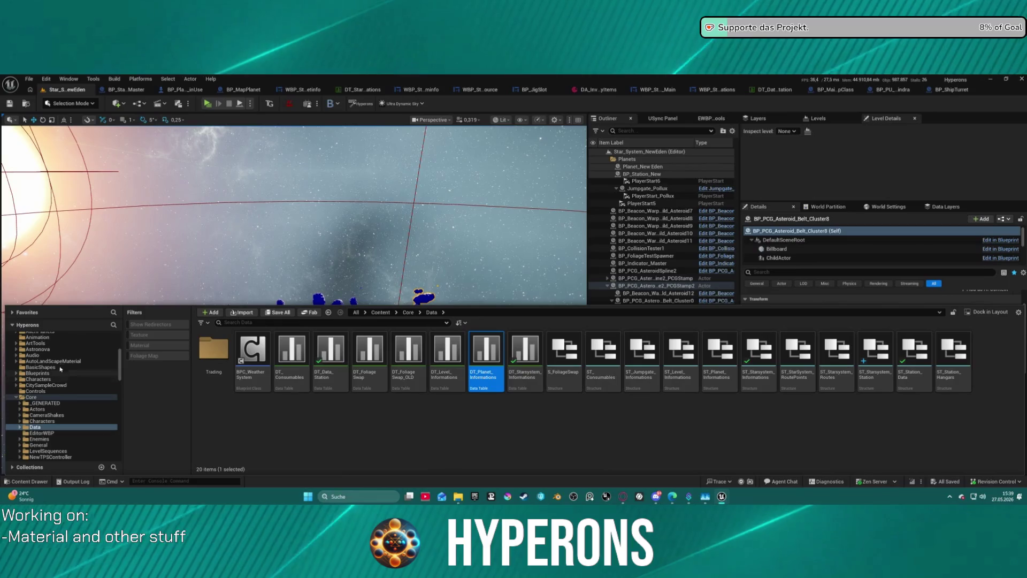
Step: Navigate the Content Drawer to ActionRPGStarterSystem > Pickups > CraftingResources
scroll(63, 363, up, 3)
scroll(62, 369, up, 4)
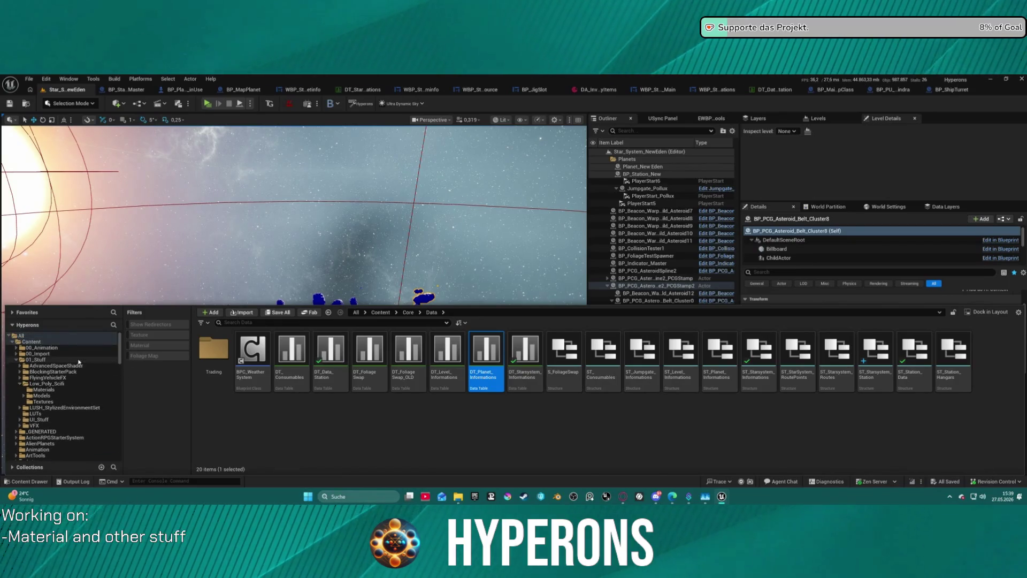
click(59, 437)
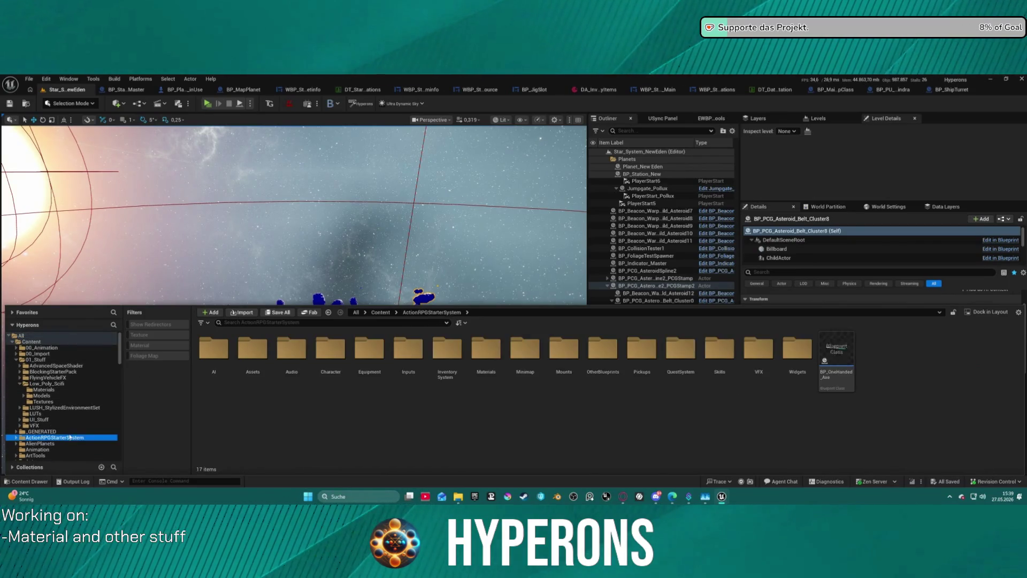
double_click(646, 347)
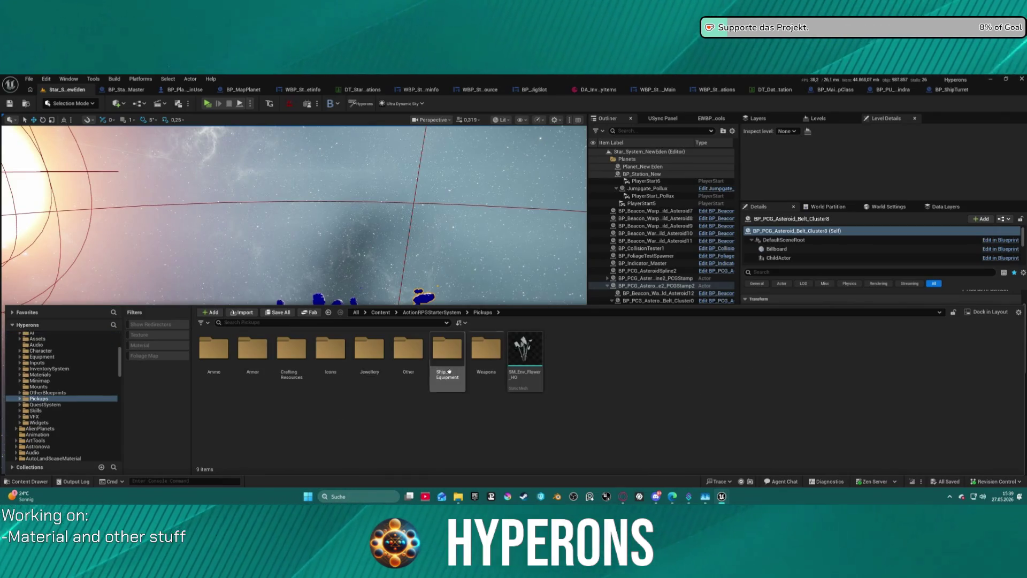
double_click(291, 349)
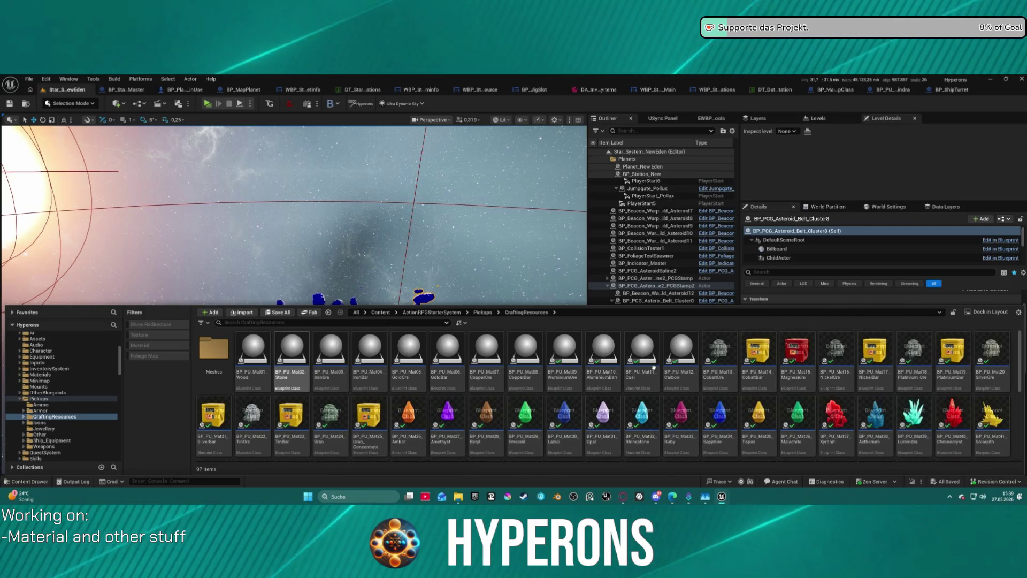
Step: Scroll through the 97 BP_PU_Mat pickup blueprints in CraftingResources
scroll(291, 364, down, 1)
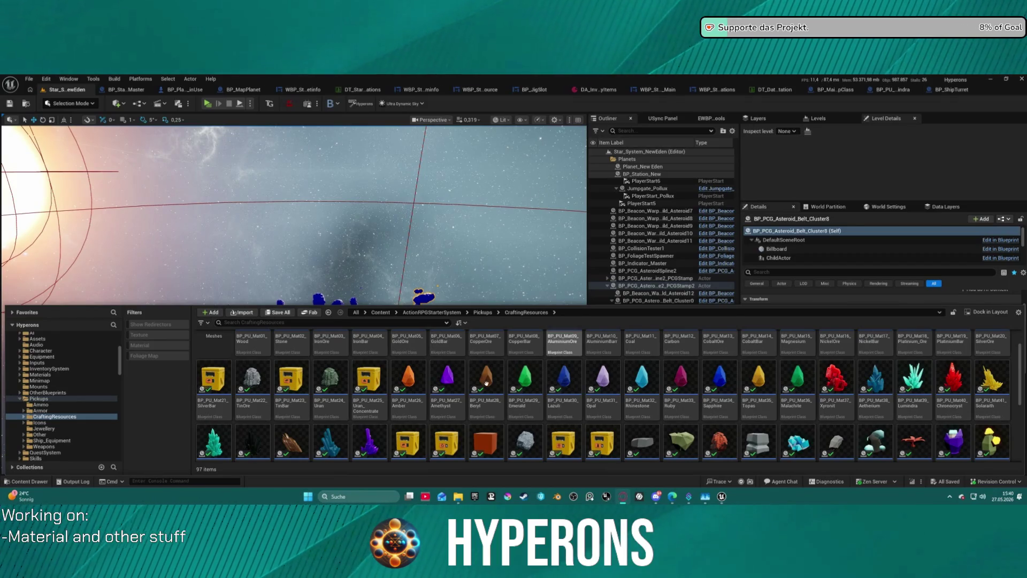
scroll(530, 379, down, 1)
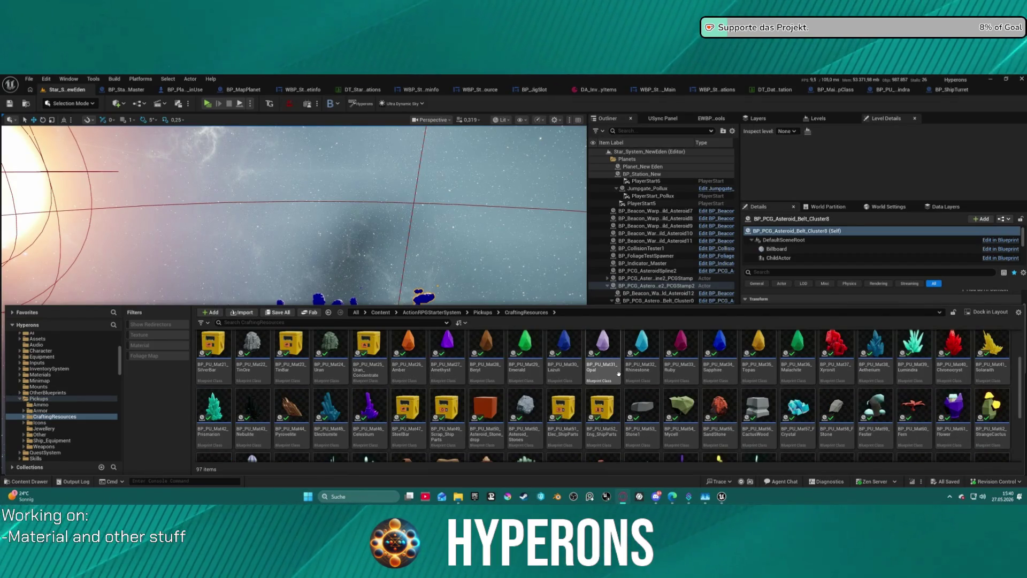
mouse_move(599, 375)
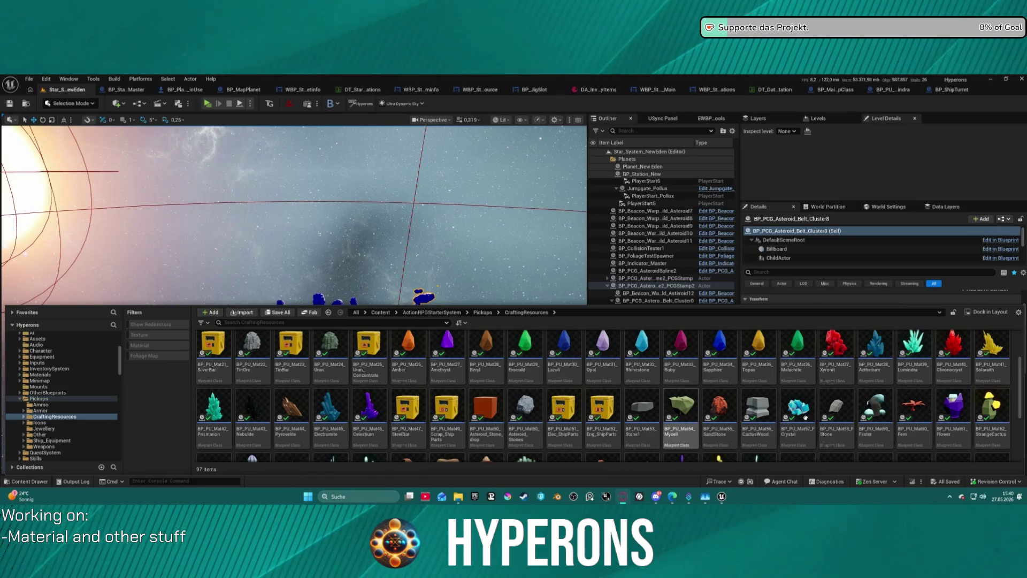
scroll(765, 401, down, 2)
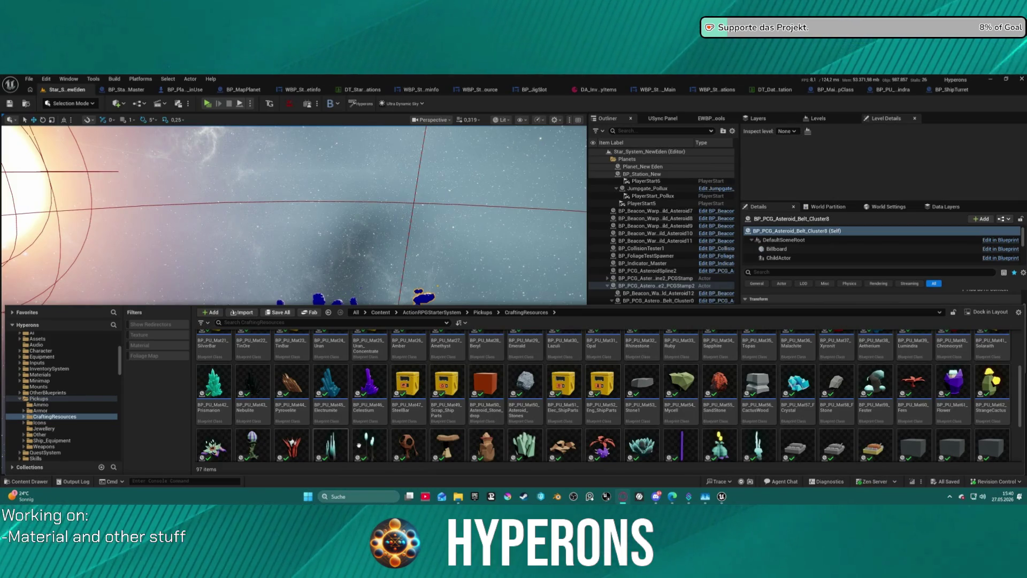
scroll(358, 444, down, 2)
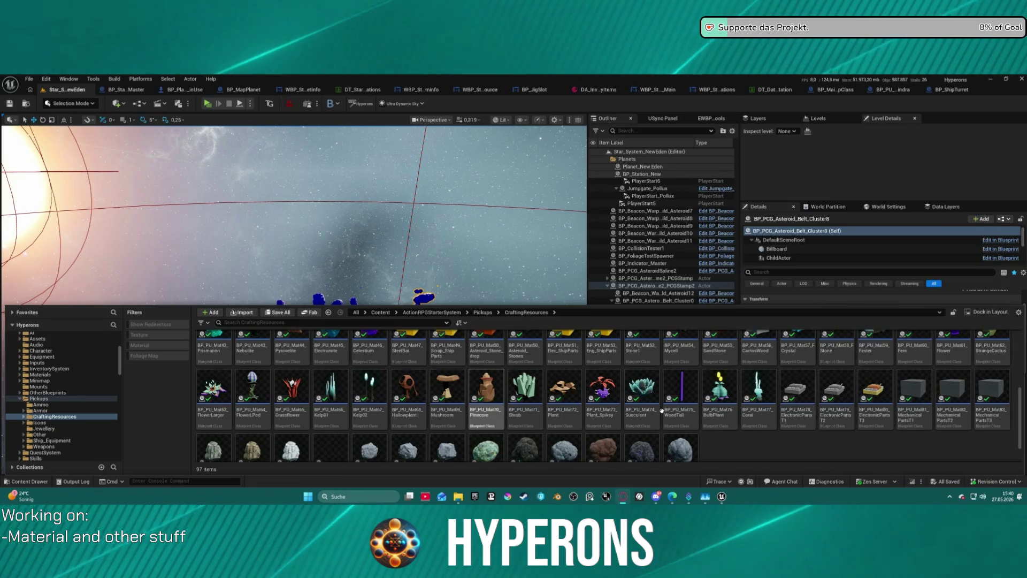
scroll(662, 410, down, 1)
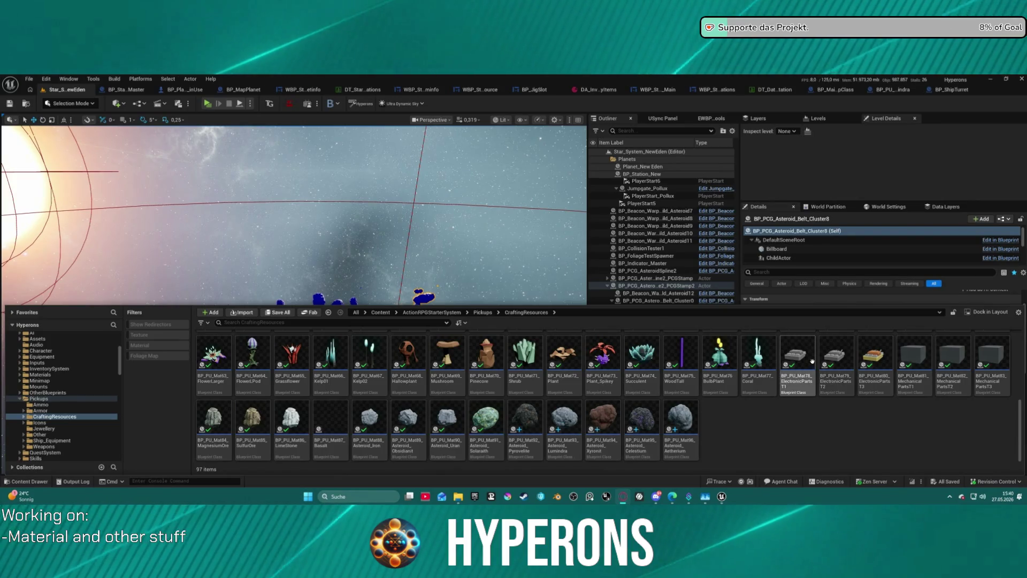
mouse_move(813, 355)
scroll(593, 371, up, 5)
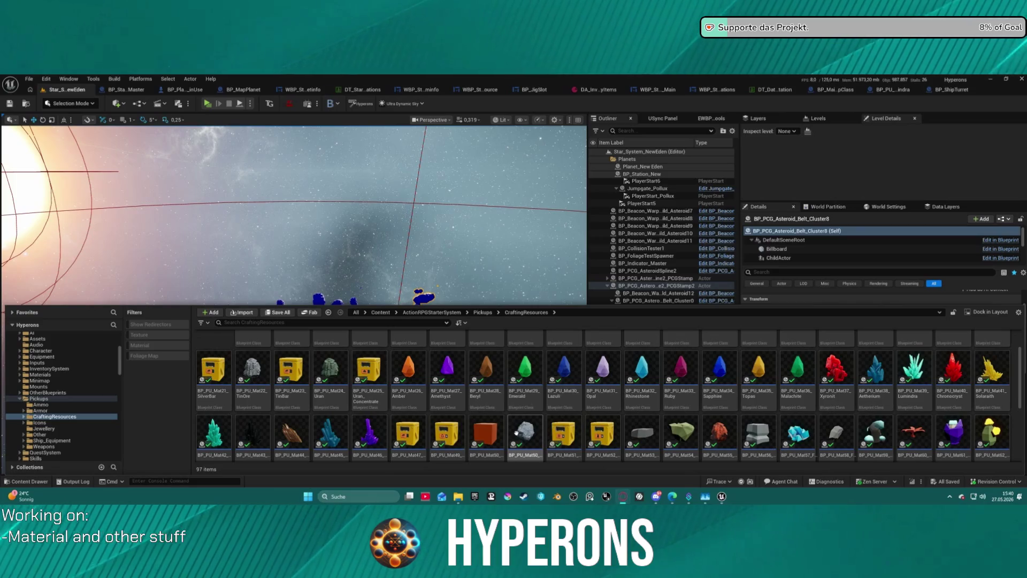
scroll(452, 431, up, 1)
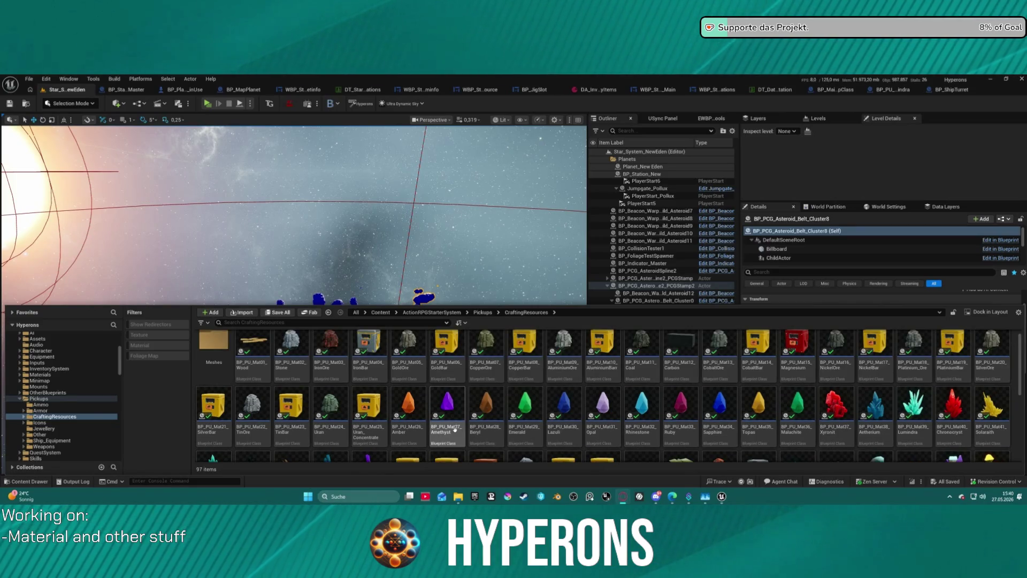
scroll(564, 423, up, 1)
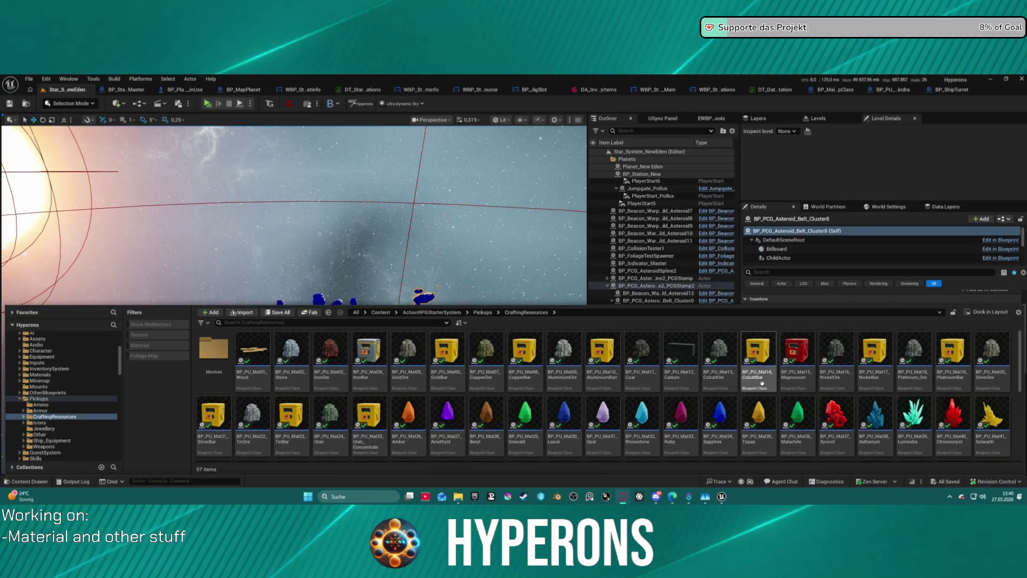